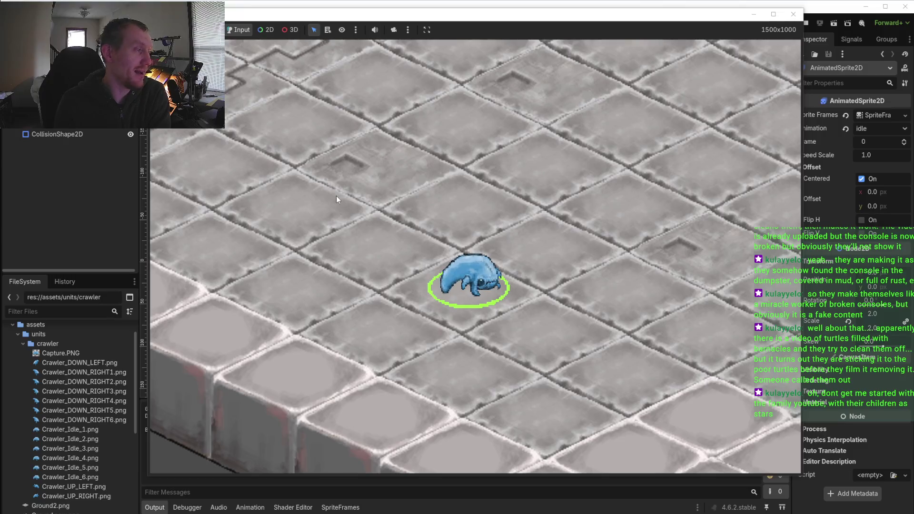
Walk the crawler up-left and down-right across the isometric floor several times
scroll(336, 198, "down", 3)
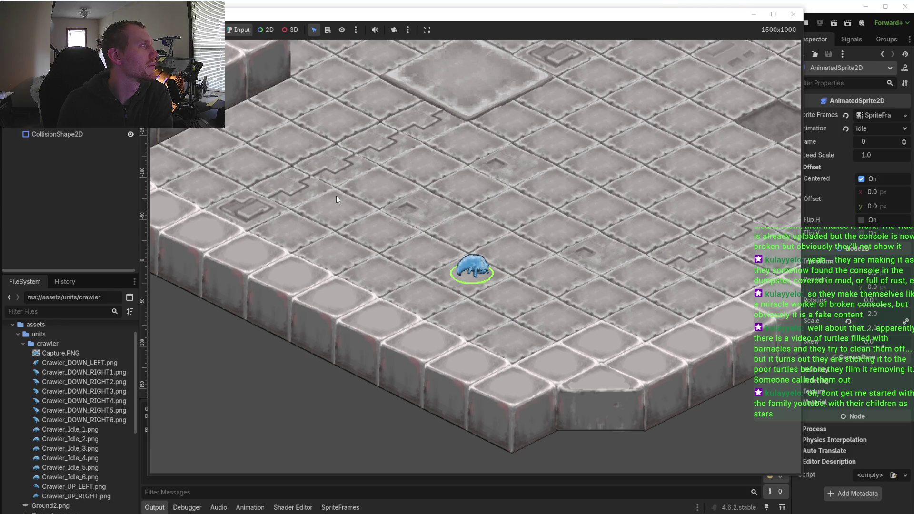
left_click(321, 182)
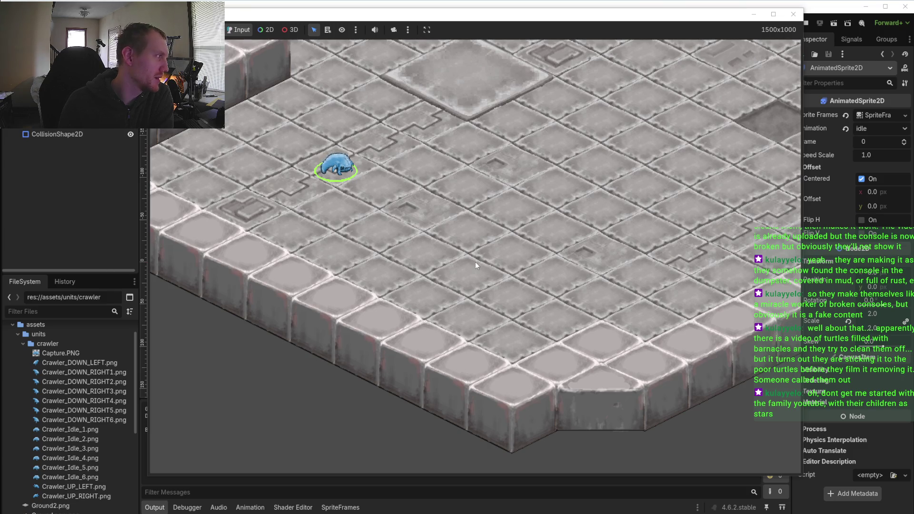
left_click(475, 262)
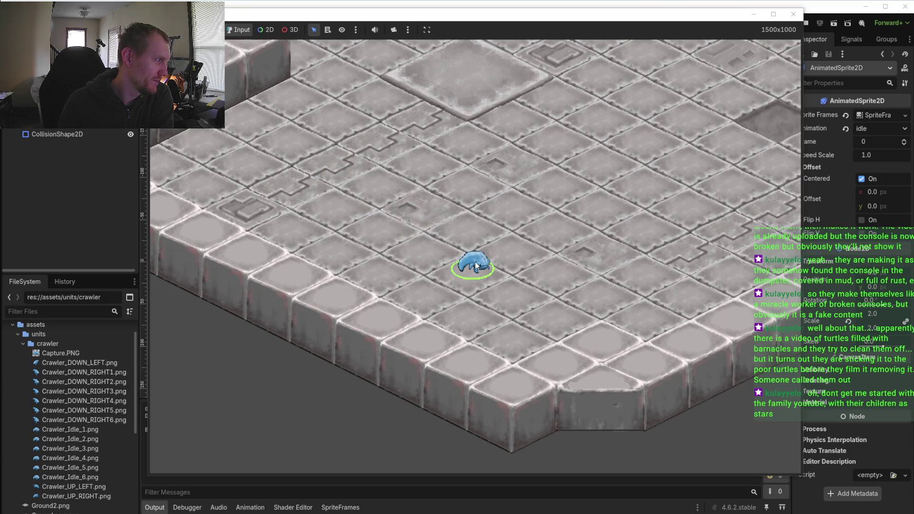
left_click(367, 191)
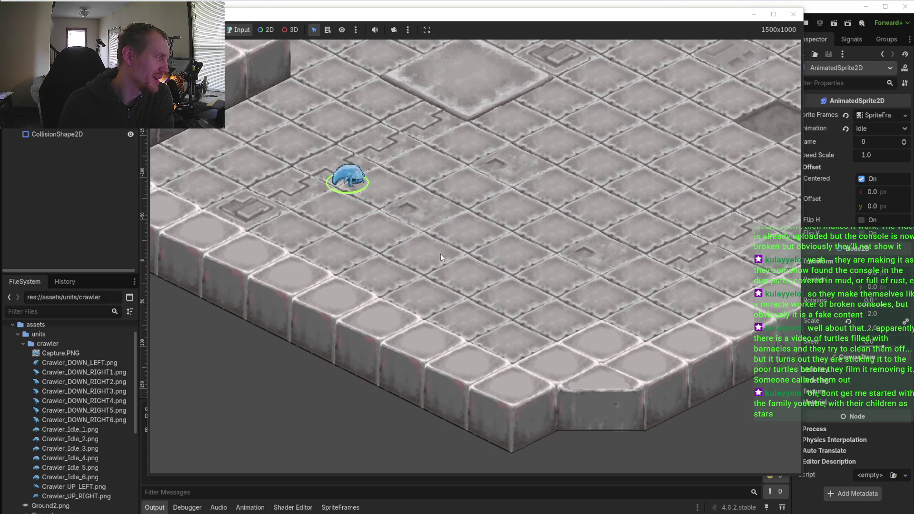
left_click(510, 273)
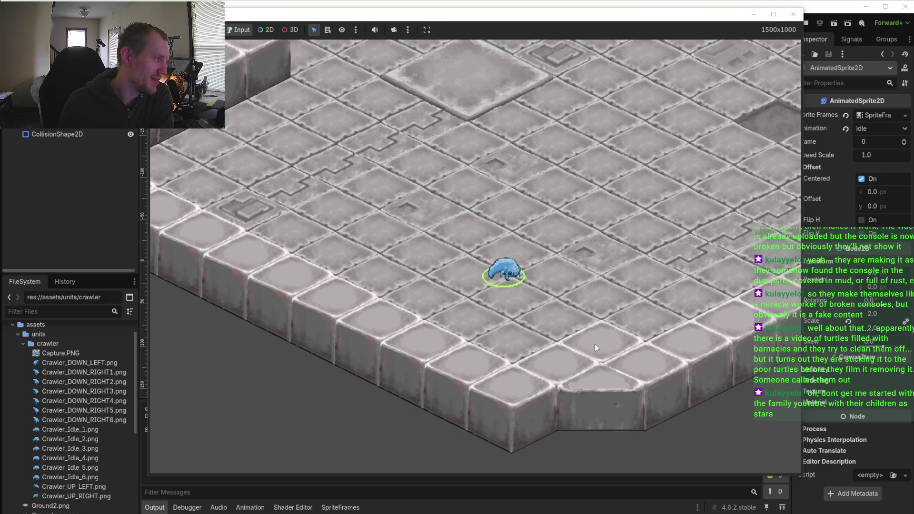
left_click(307, 139)
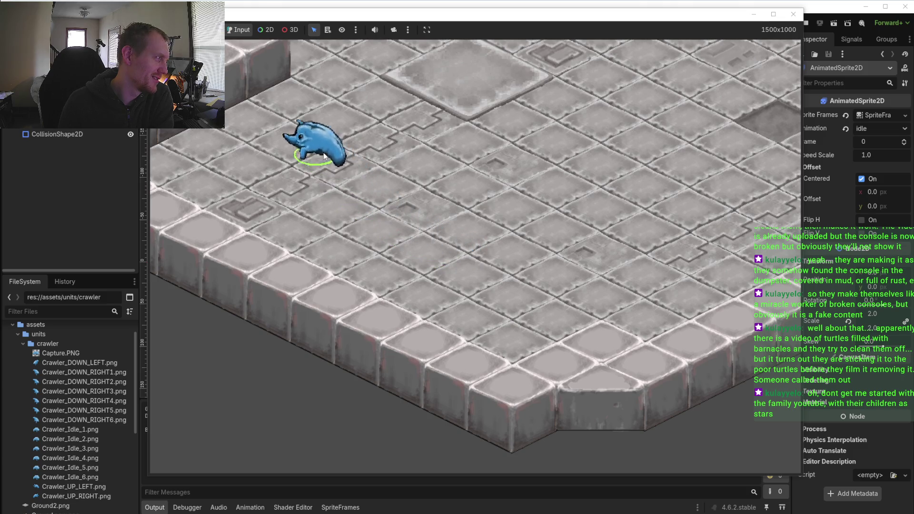
left_click(551, 285)
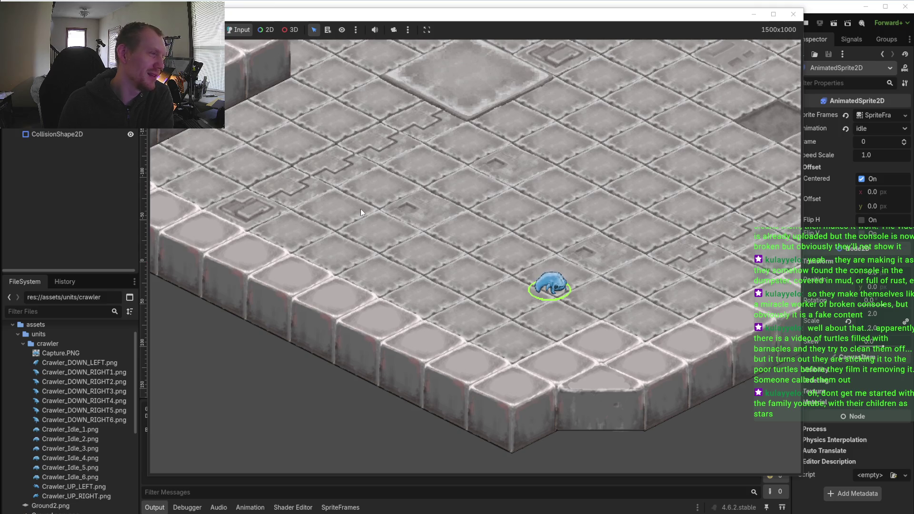
Keep sending the crawler back and forth across the tiles, then close the running game
left_click(375, 209)
left_click(336, 173)
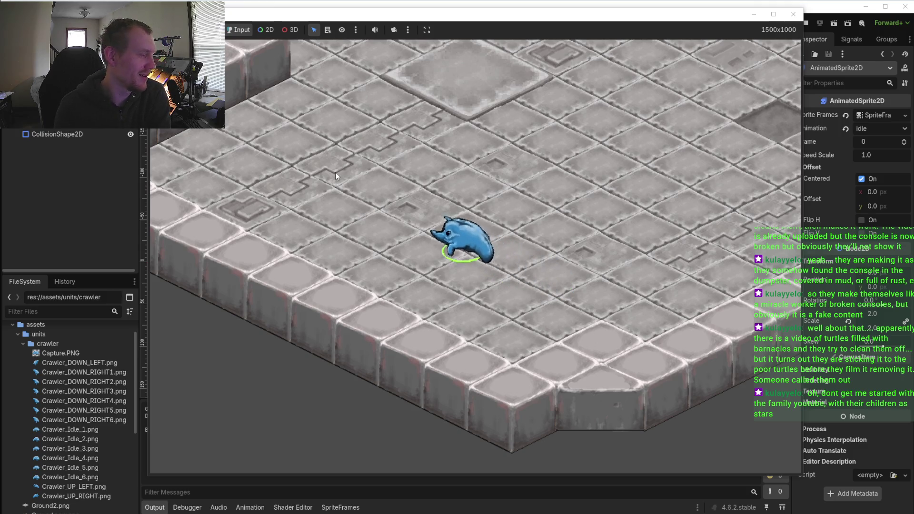
left_click(590, 310)
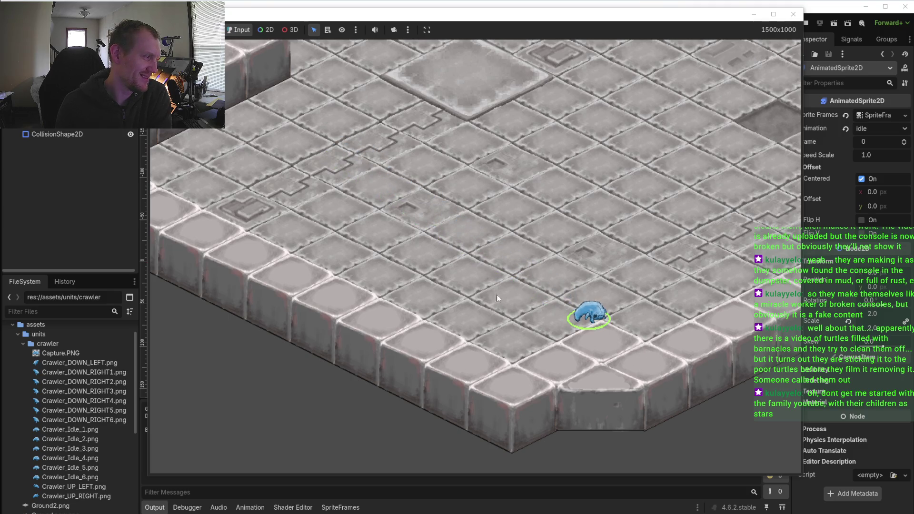
left_click(431, 179)
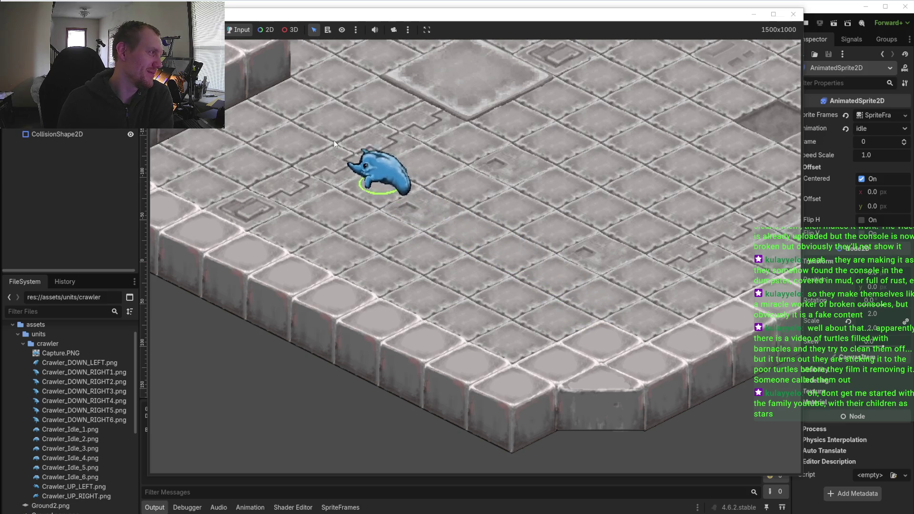
left_click(571, 331)
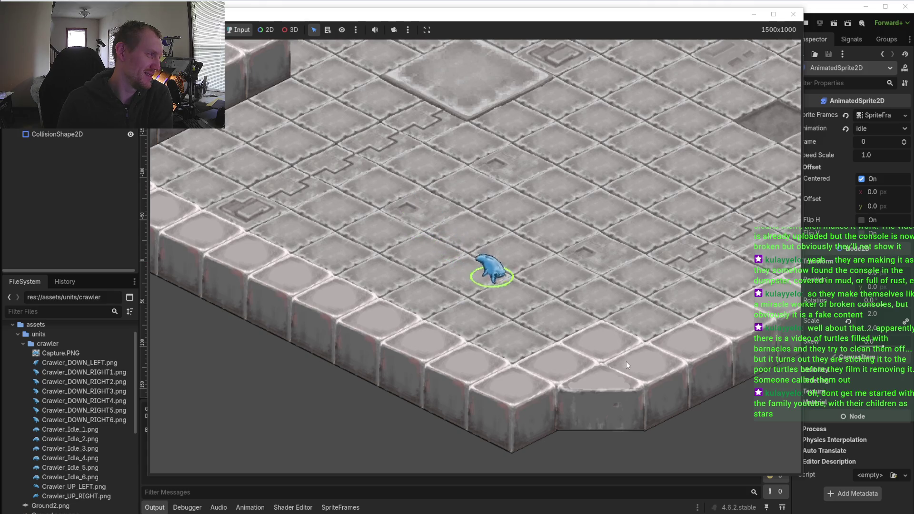
left_click(445, 223)
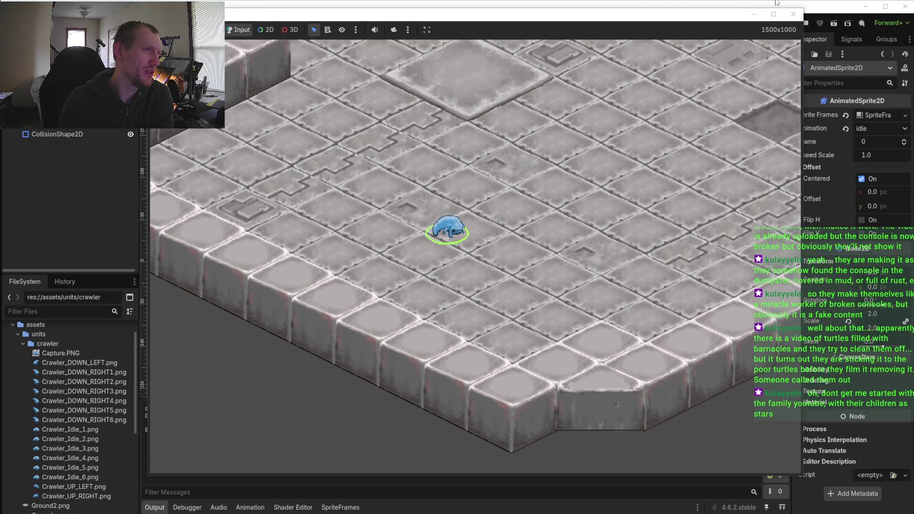
left_click(793, 16)
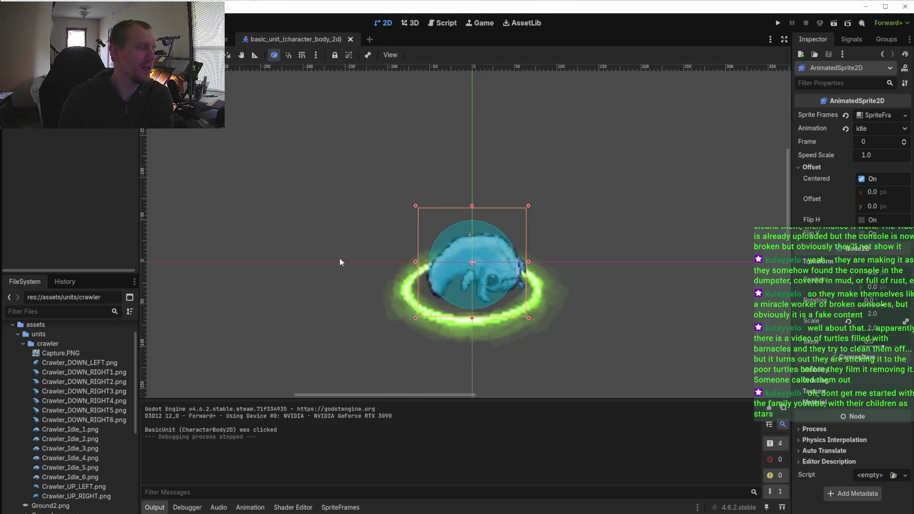
Leave Godot's FileSystem dock for the Aseprite window showing Crawler_Idle_1
scroll(62, 367, "down", 2)
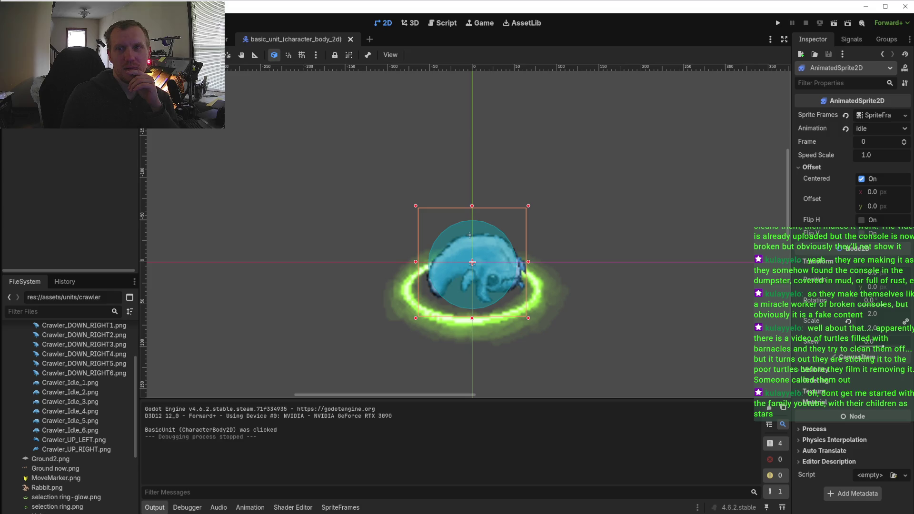
key("alt+Tab")
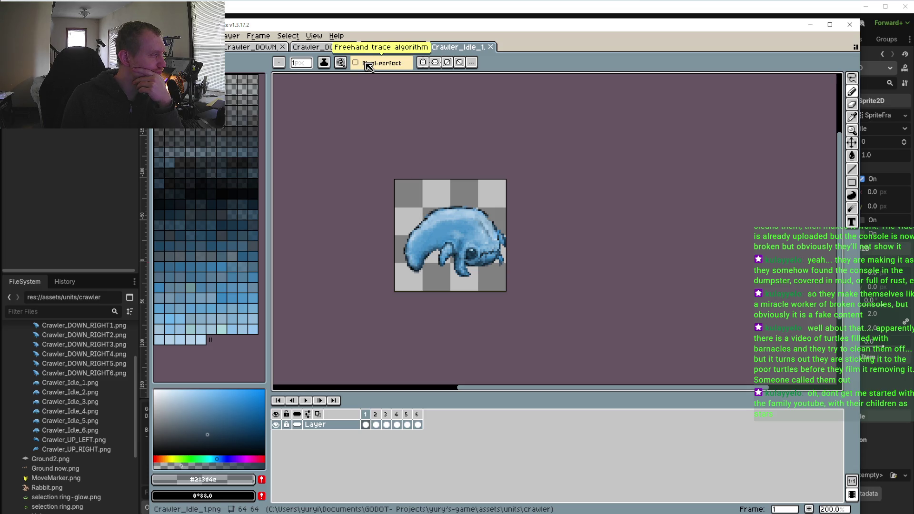
Step through idle frames 2 to 6 in the timeline
left_click(376, 424)
left_click(386, 424)
left_click(397, 424)
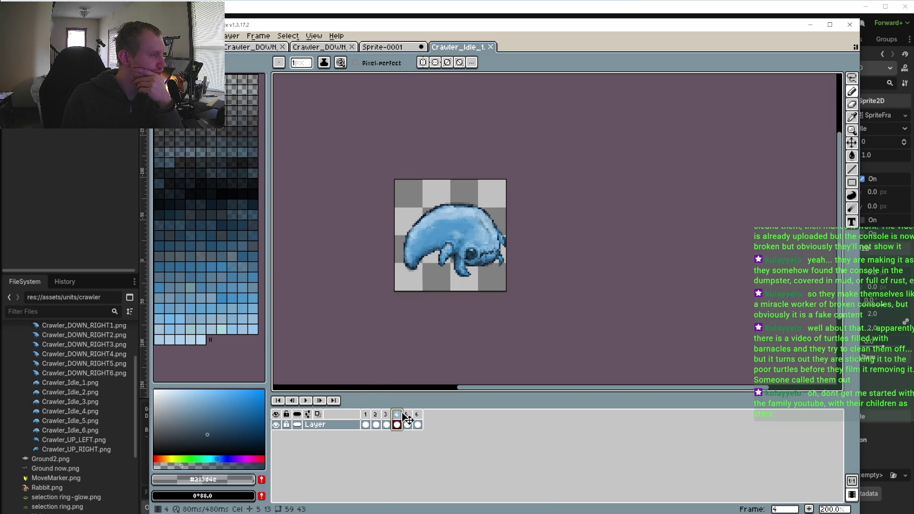
left_click(407, 424)
left_click(418, 425)
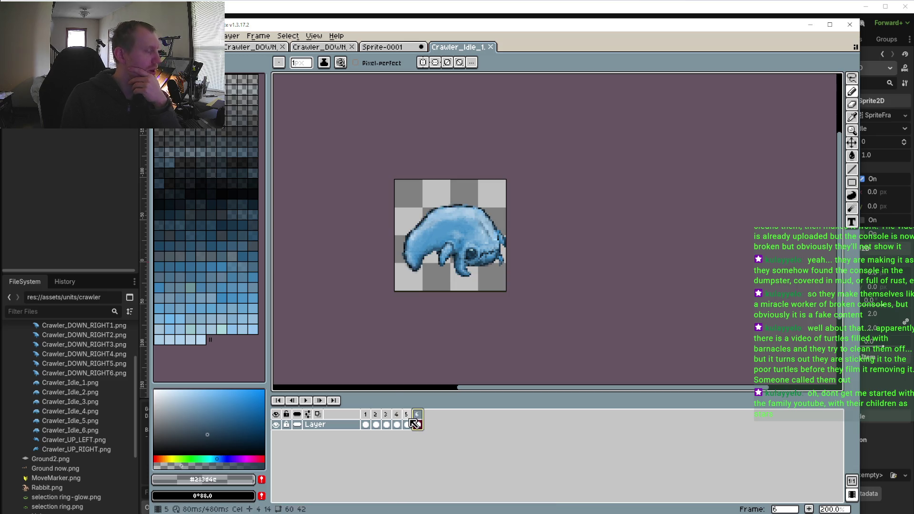
Select all of frame 6 with the Rectangular Marquee and nudge the crawler one pixel left
left_click(853, 81)
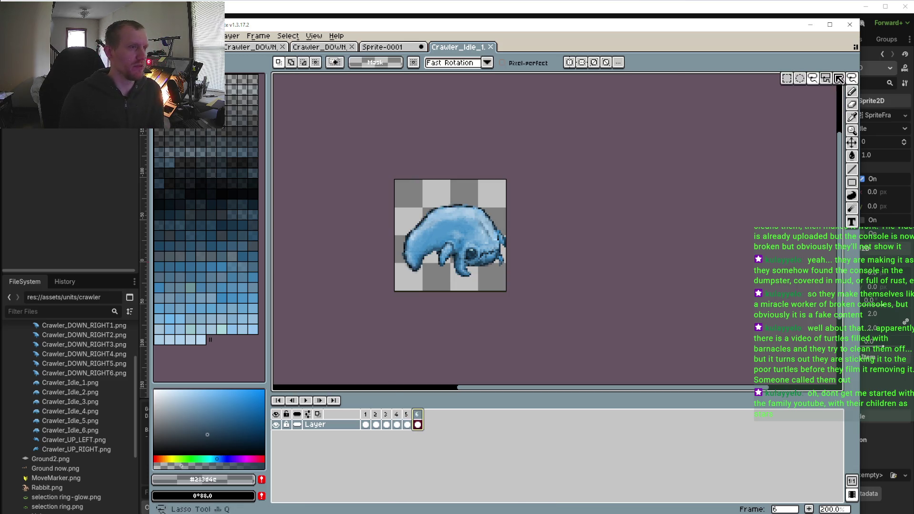
left_click(788, 79)
mouse_move(353, 152)
left_mouse_down()
mouse_move(561, 308)
mouse_move(519, 346)
left_mouse_up()
key("Left")
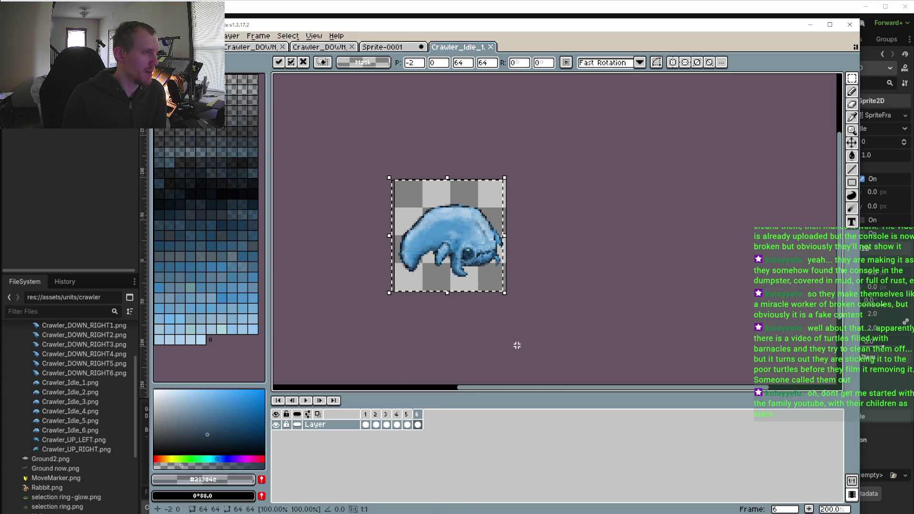
left_click(413, 417)
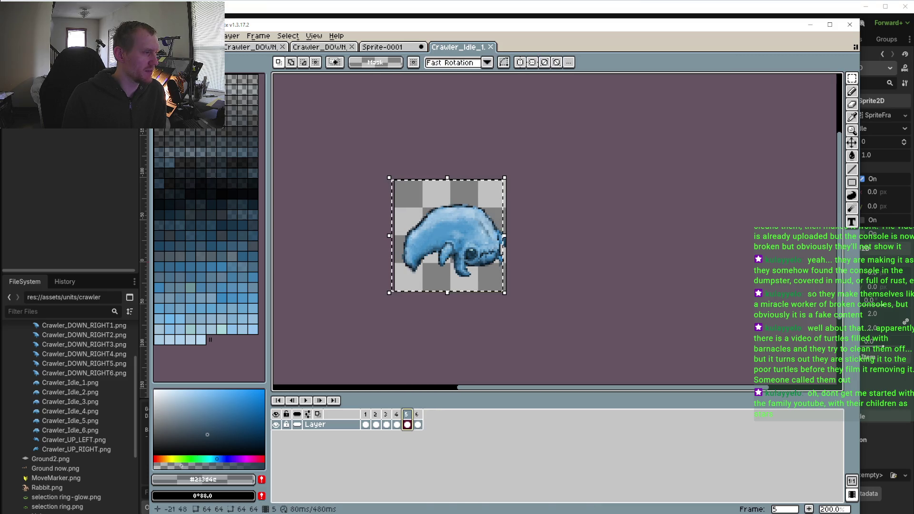
Select and nudge the crawler left in frames 5, 4 and 3
key("ctrl+a")
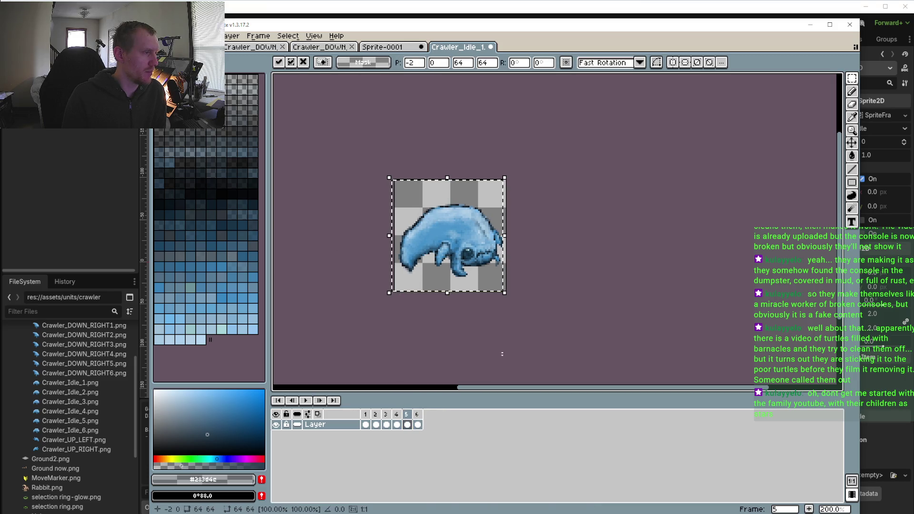
key("comma")
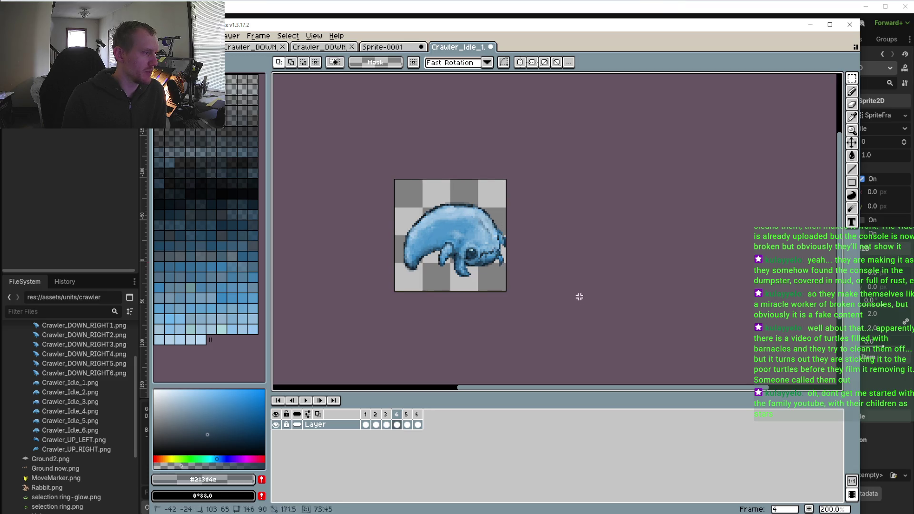
key("ctrl+a")
key("Left")
key("Left")
left_click(385, 423)
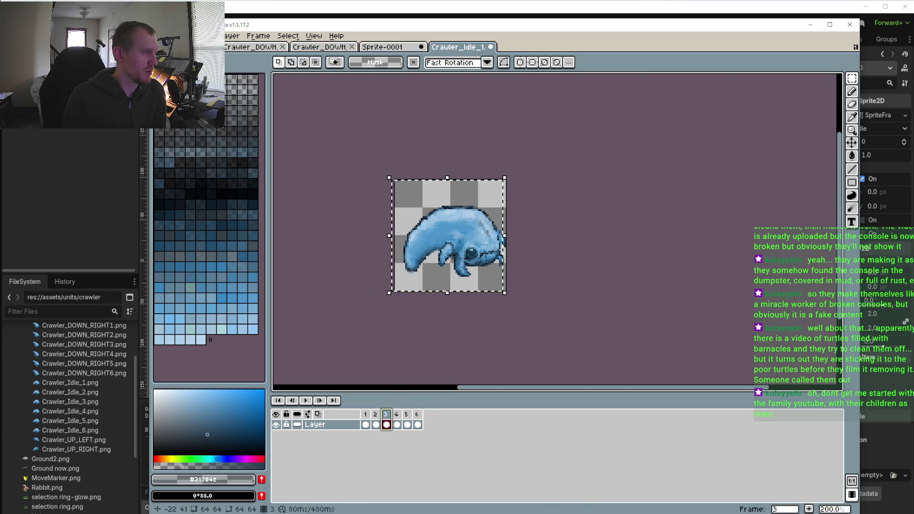
key("ctrl+a")
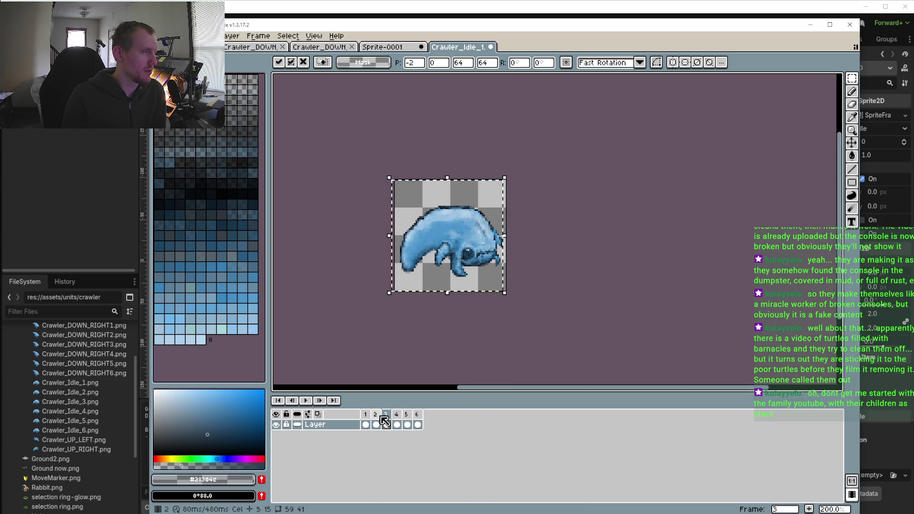
Nudge the crawler left in frames 2 and 1, committing the final shift
left_click(376, 423)
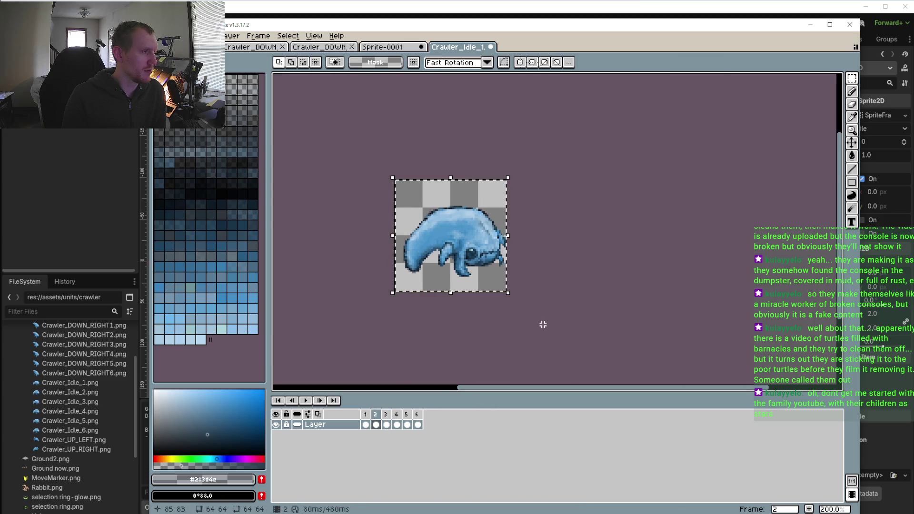
key("ctrl+a")
key("Left")
key("Left")
left_click(365, 423)
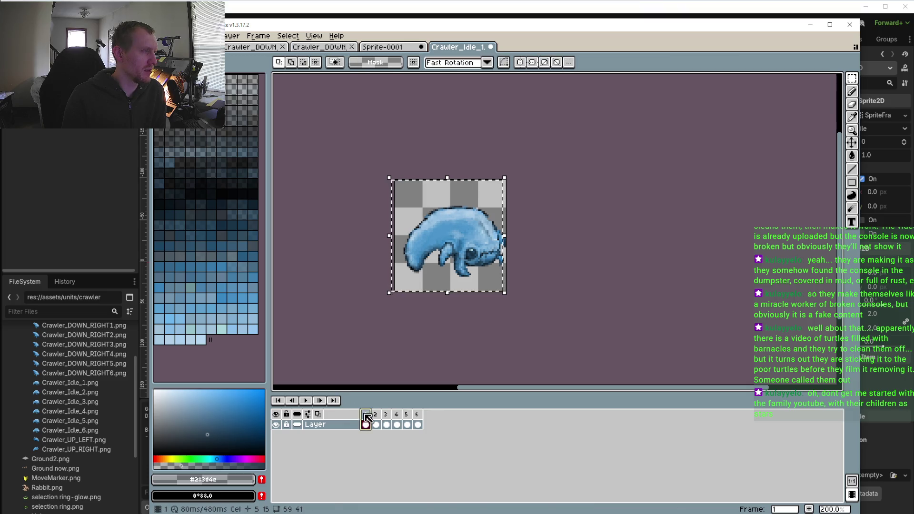
key("ctrl+a")
key("Left")
key("Left")
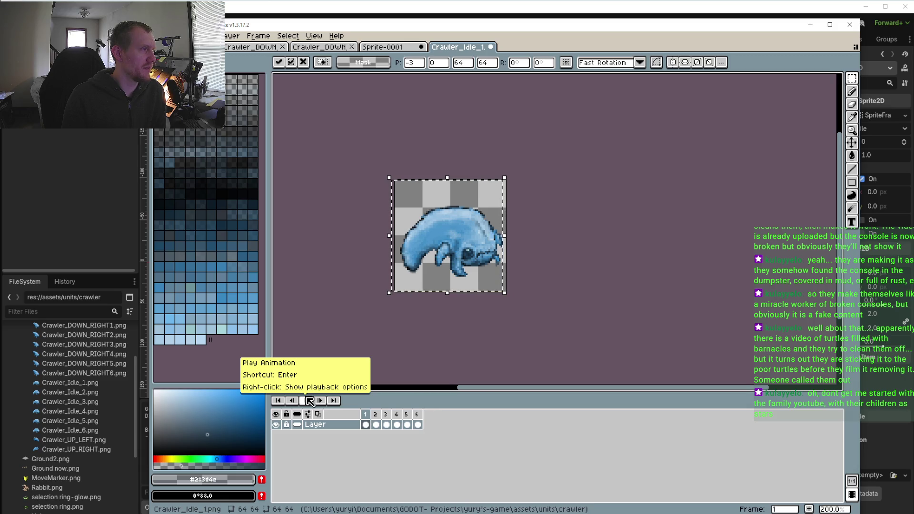
left_click(321, 142)
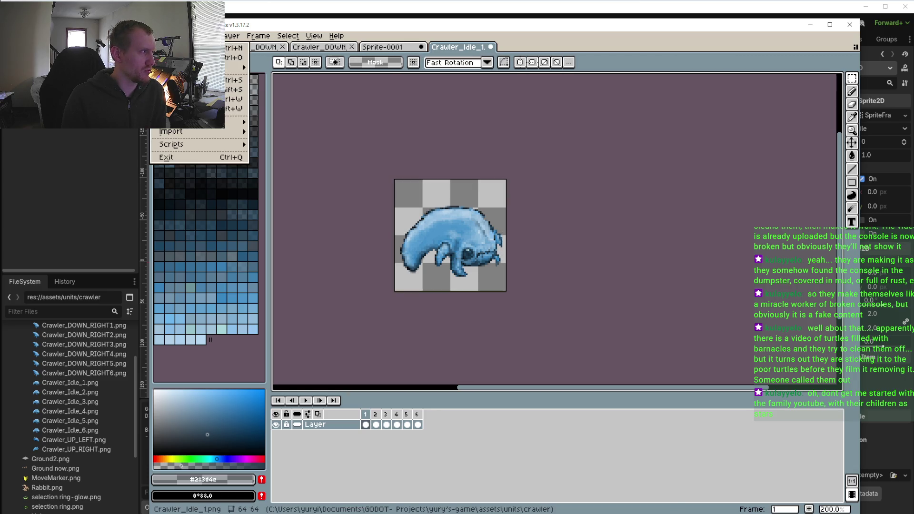
Save Crawler_Idle_1, then review frames 4, 3, 2 and 1 of Sprite-0001
key("ctrl+s")
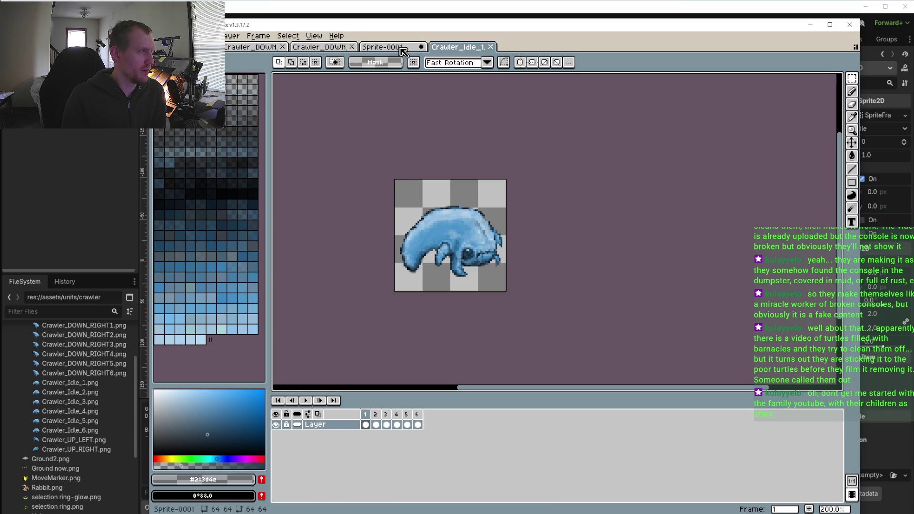
left_click(404, 52)
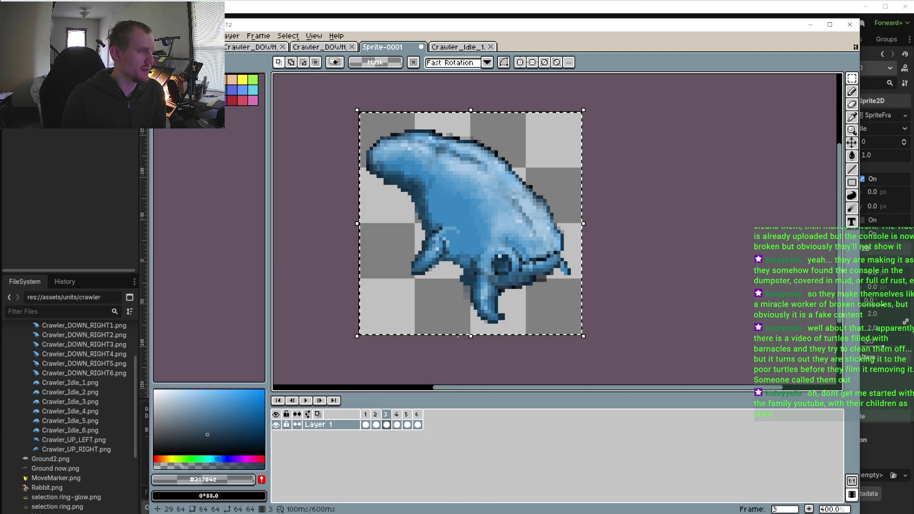
left_click(397, 421)
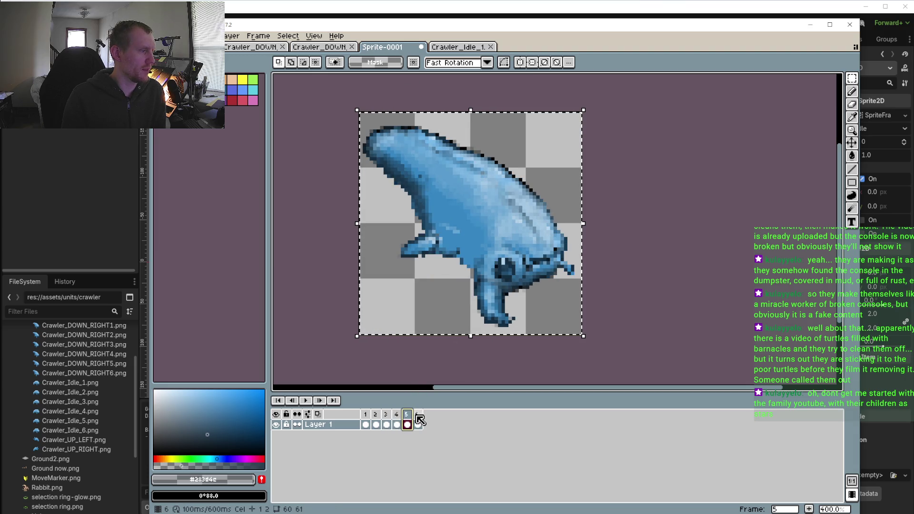
left_click(389, 421)
left_click(375, 422)
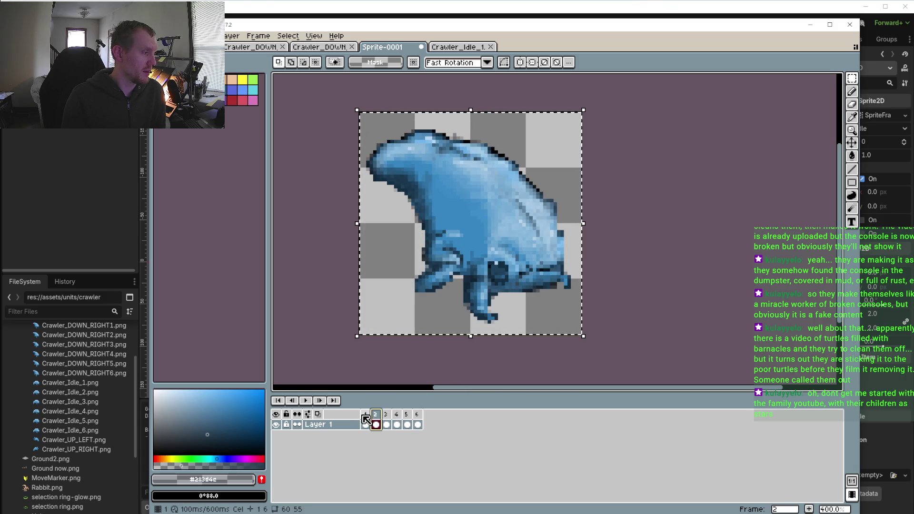
left_click(366, 419)
left_click(376, 419)
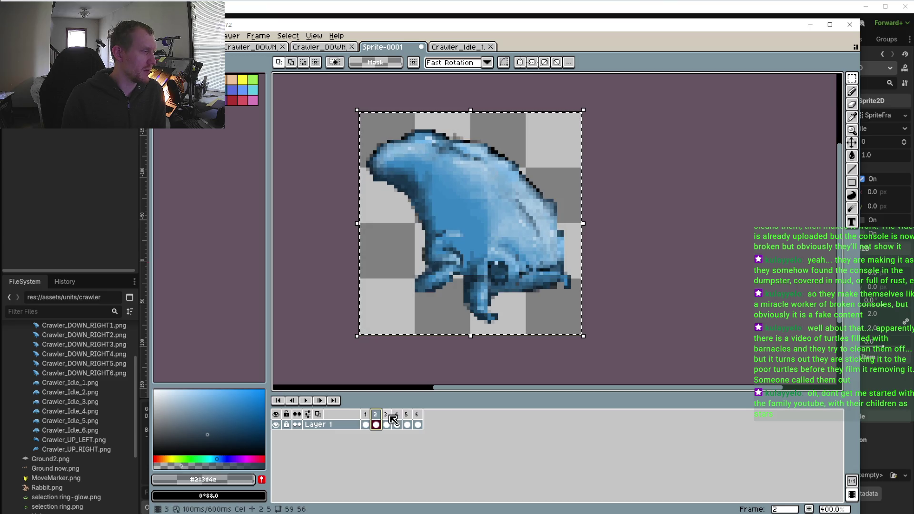
left_click(386, 420)
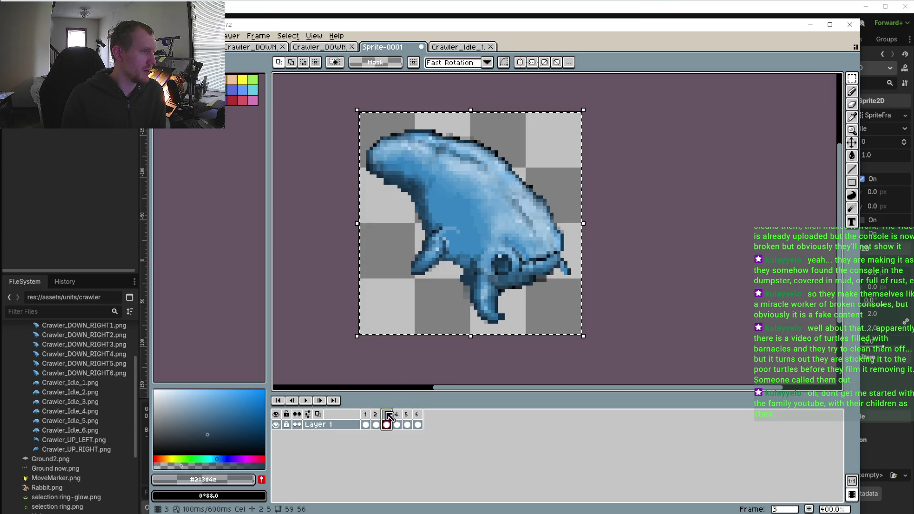
Close Crawler_DOWN_RIGHT1, play and stop the animation, then close Crawler_DOWN_RIGHT
left_click(309, 49)
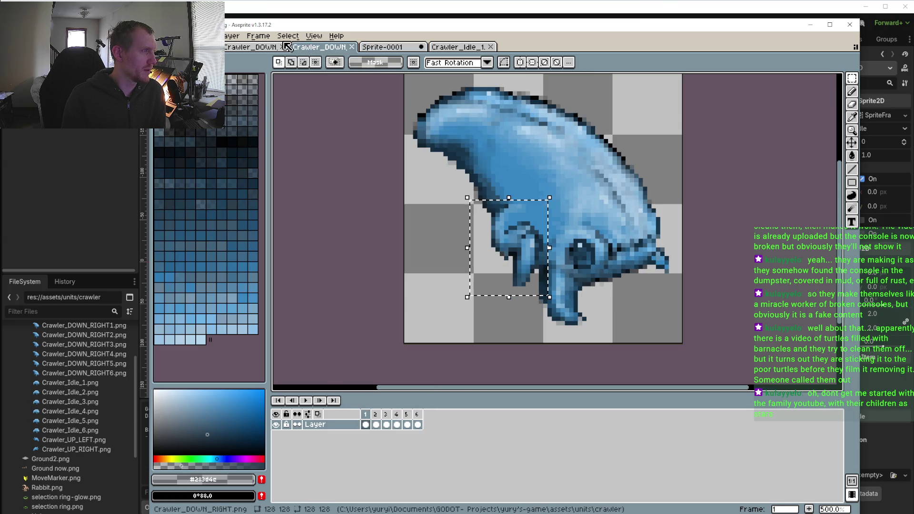
left_click(353, 47)
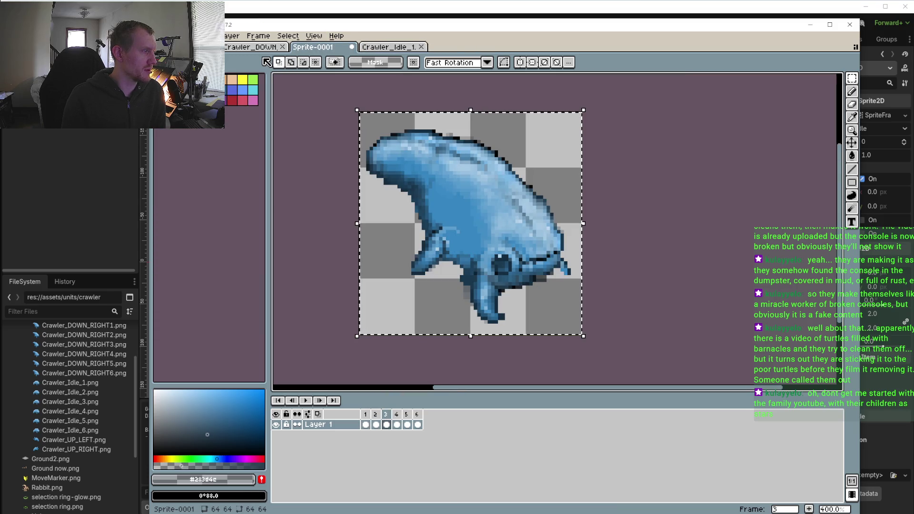
left_click(307, 401)
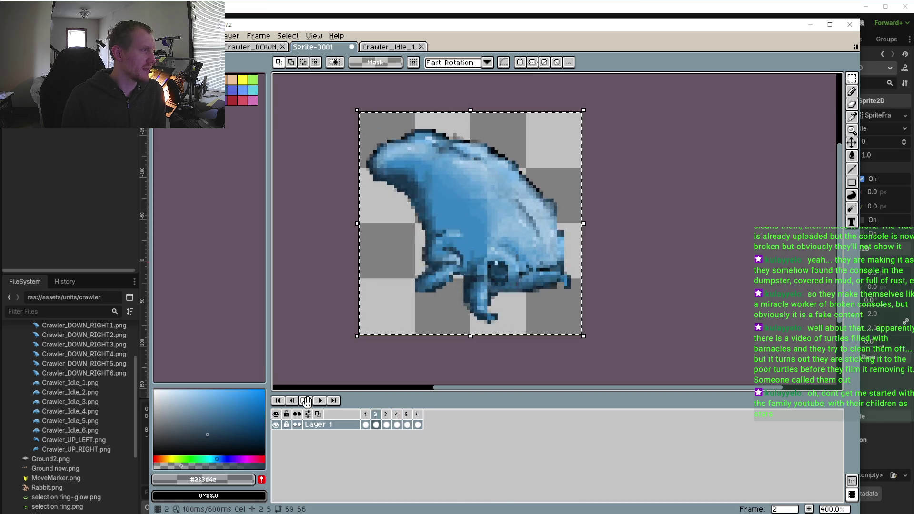
left_click(306, 401)
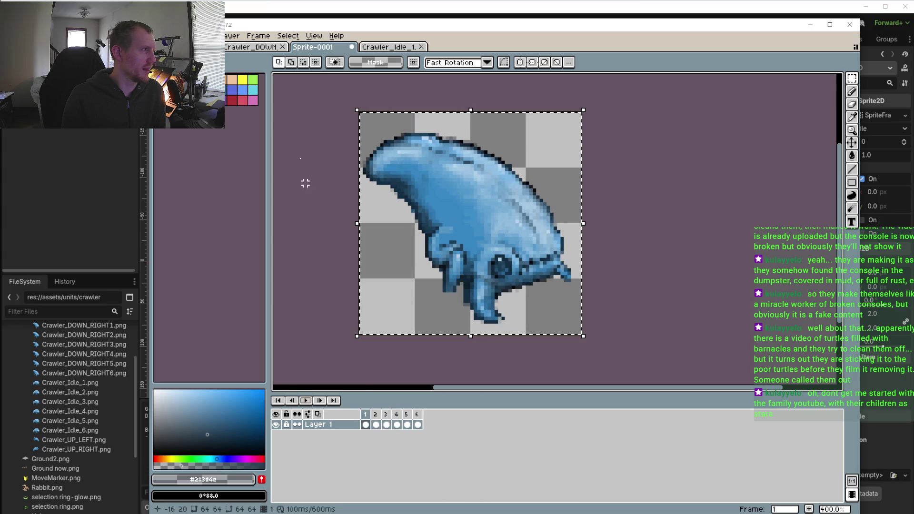
left_click(230, 47)
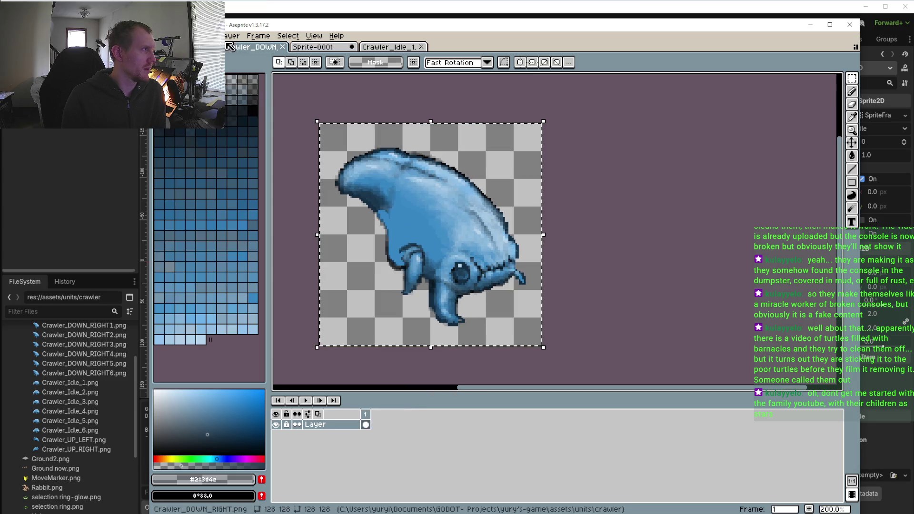
left_click(280, 47)
Open Crawler_DOWN_LEFT.png from the crawler folder and save it
left_click(179, 36)
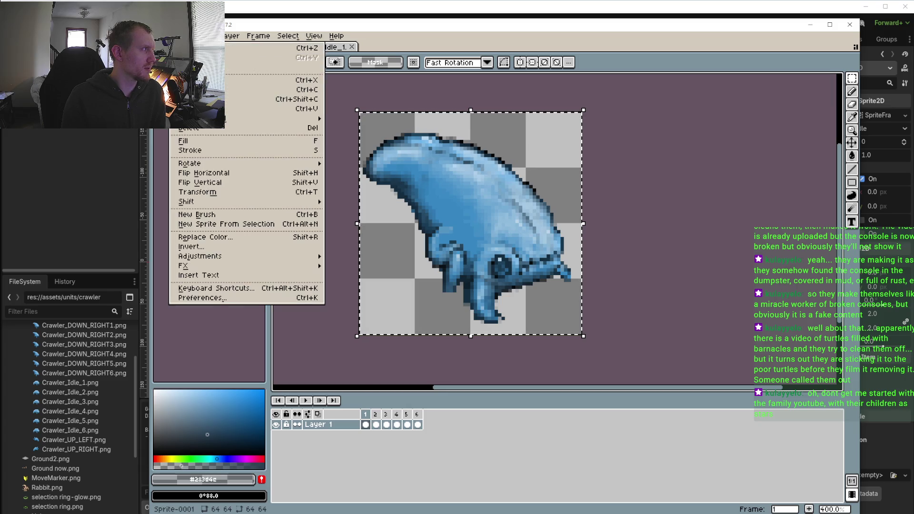
left_click(181, 57)
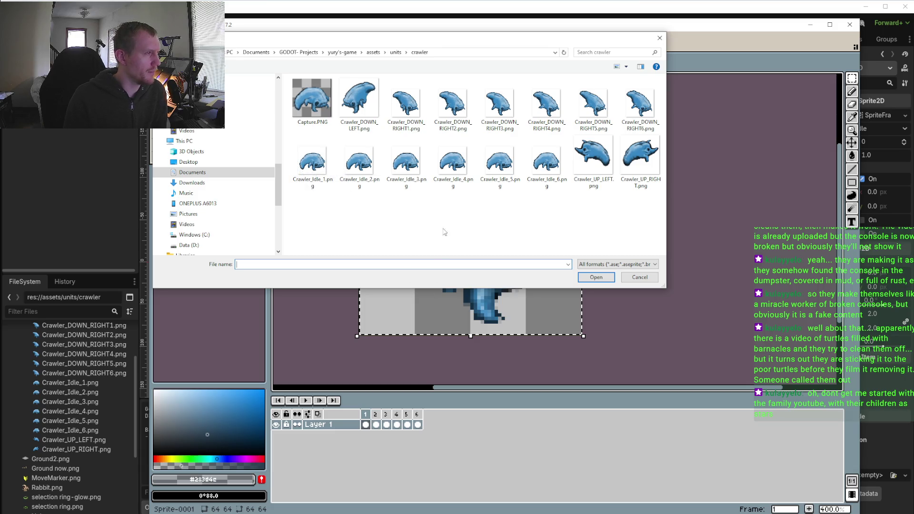
left_click(366, 104)
left_click(592, 278)
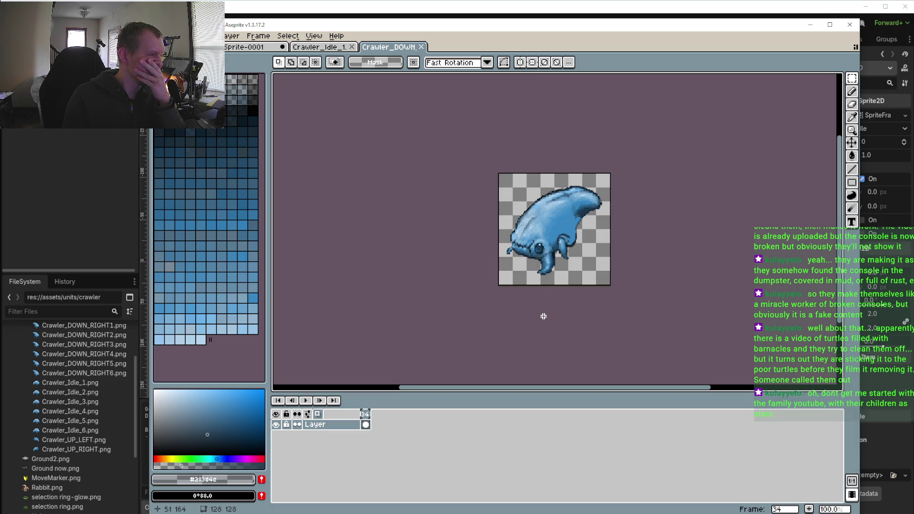
key("ctrl+s")
Run the Godot project, moving the game window left and zooming in
key("alt+Tab")
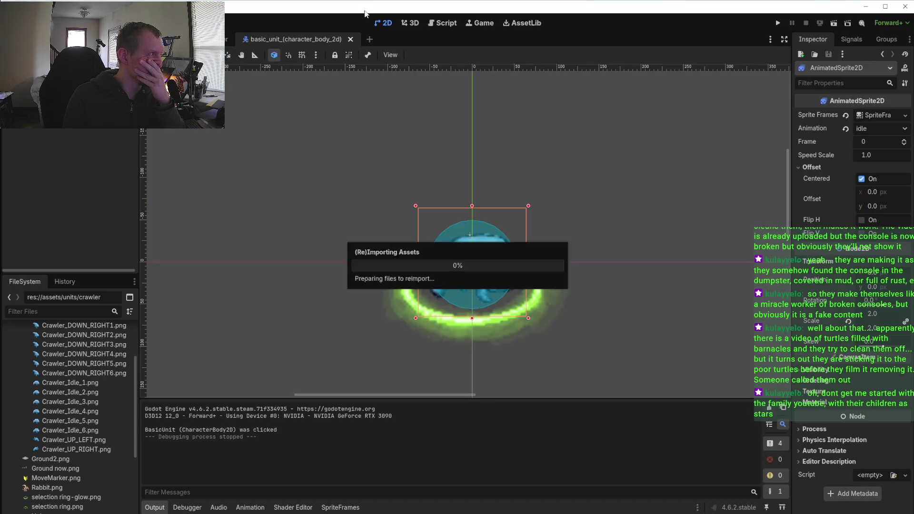
left_click(777, 22)
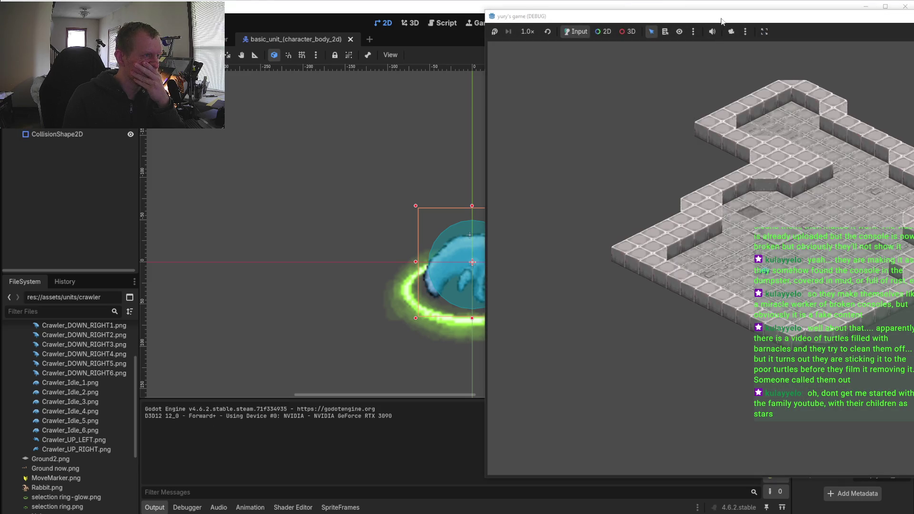
left_click_drag(722, 21, 506, 16)
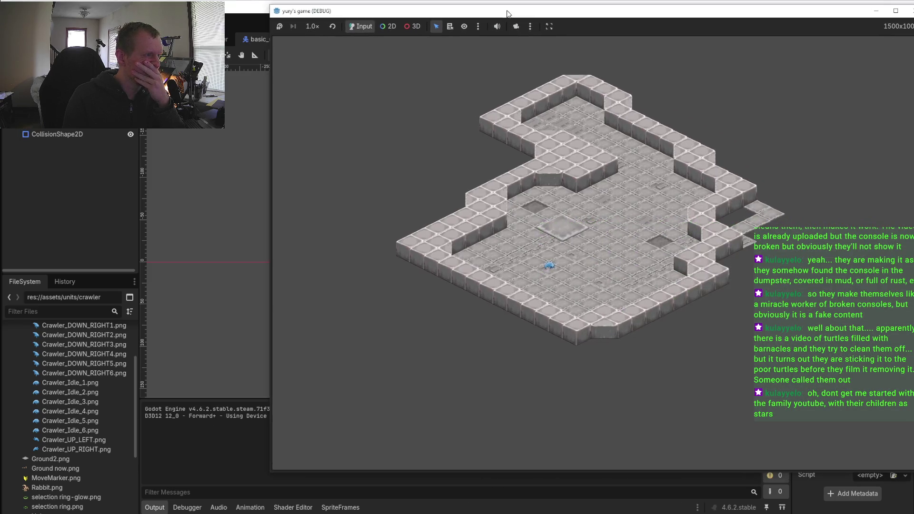
scroll(523, 261, "up", 5)
Select the crawler, send it to three floor spots, then close the game
left_click(432, 313)
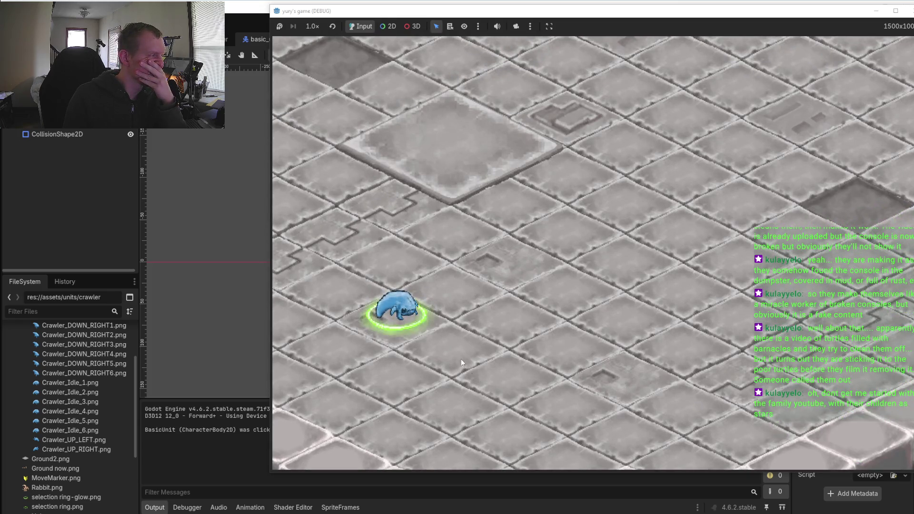
right_click(577, 406)
right_click(677, 294)
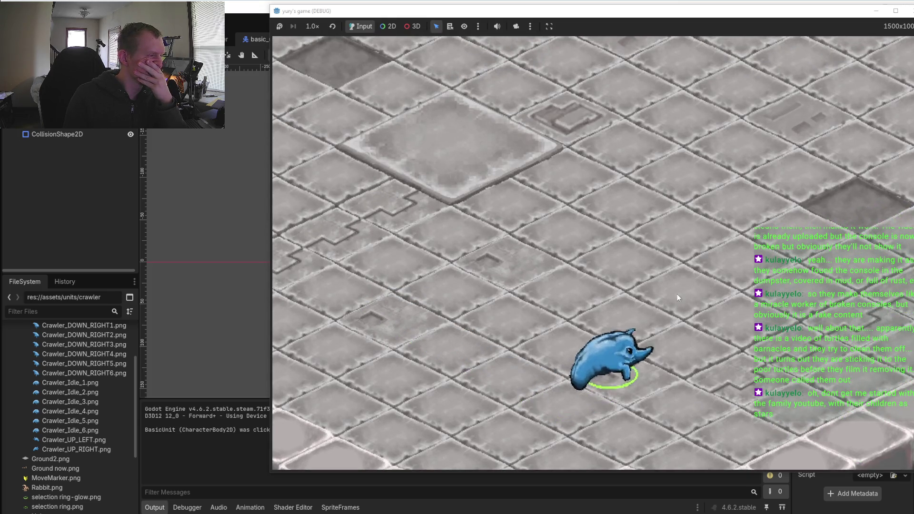
right_click(540, 380)
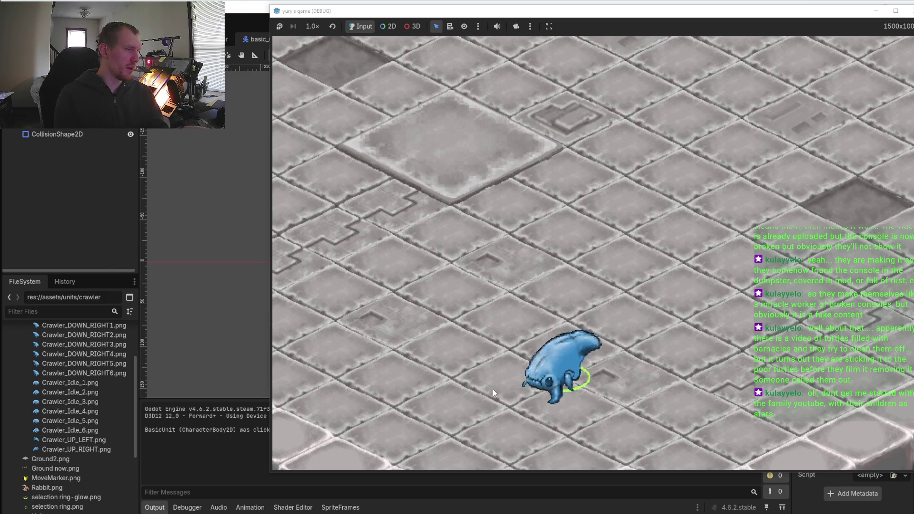
left_click(911, 19)
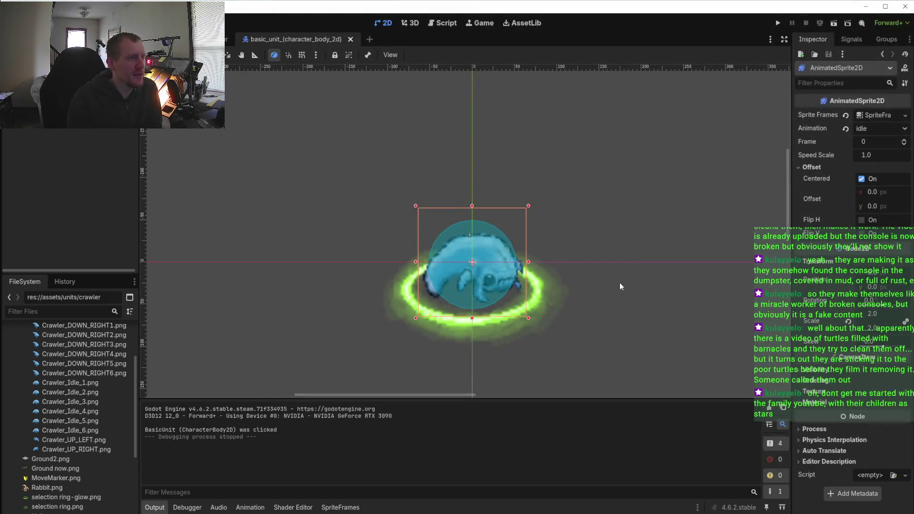
Back in Aseprite, view Crawler_Idle_1 and Sprite-0001, check the Sprite menu, then show Crawler_DOWN_LEFT
key("alt+Tab")
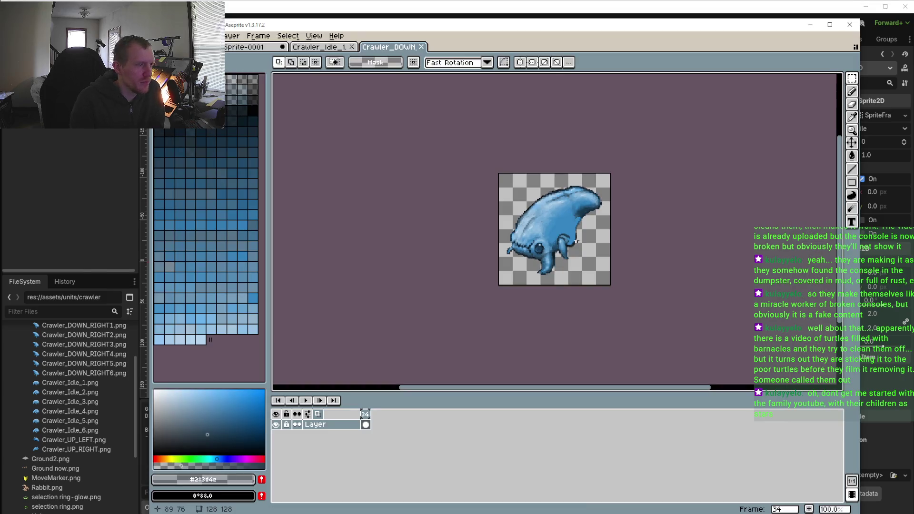
left_click(318, 47)
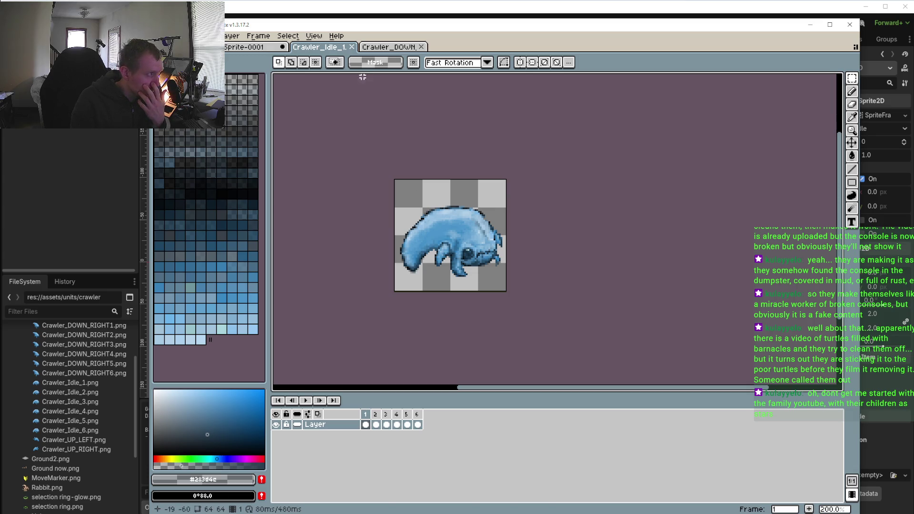
left_click(253, 47)
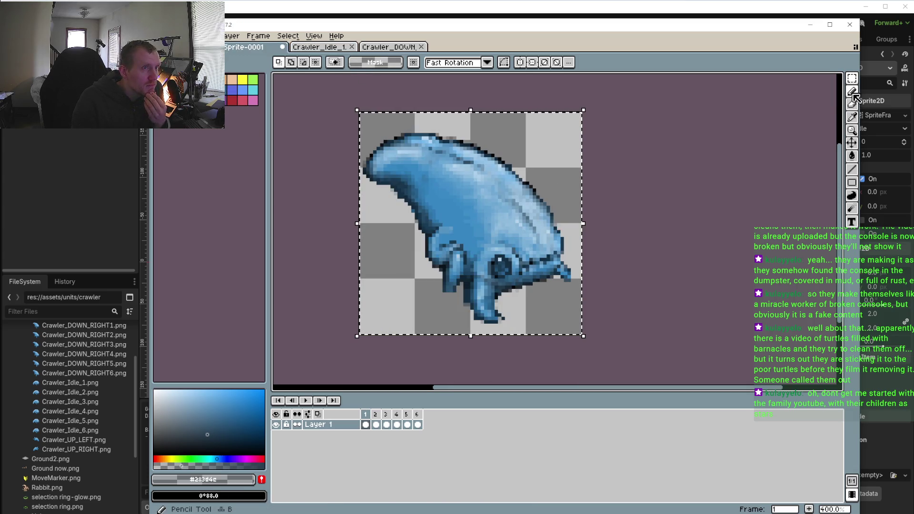
mouse_move(852, 78)
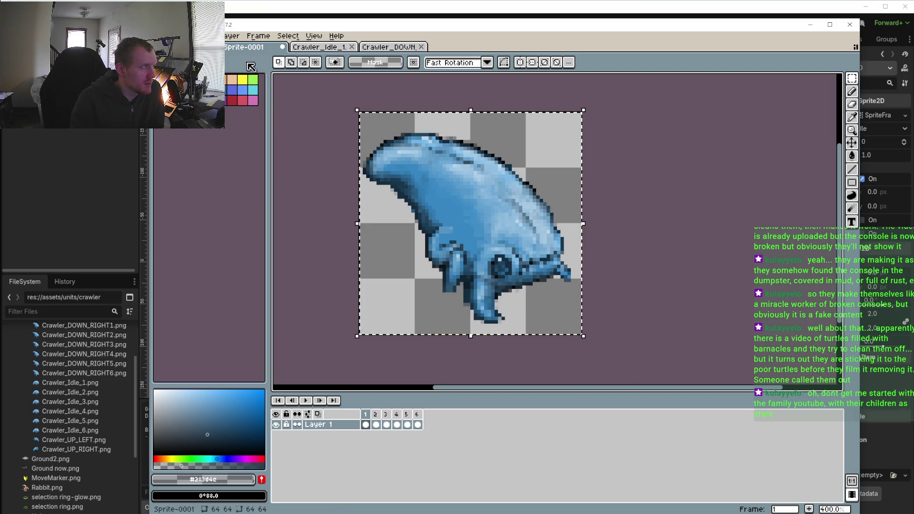
left_click(210, 36)
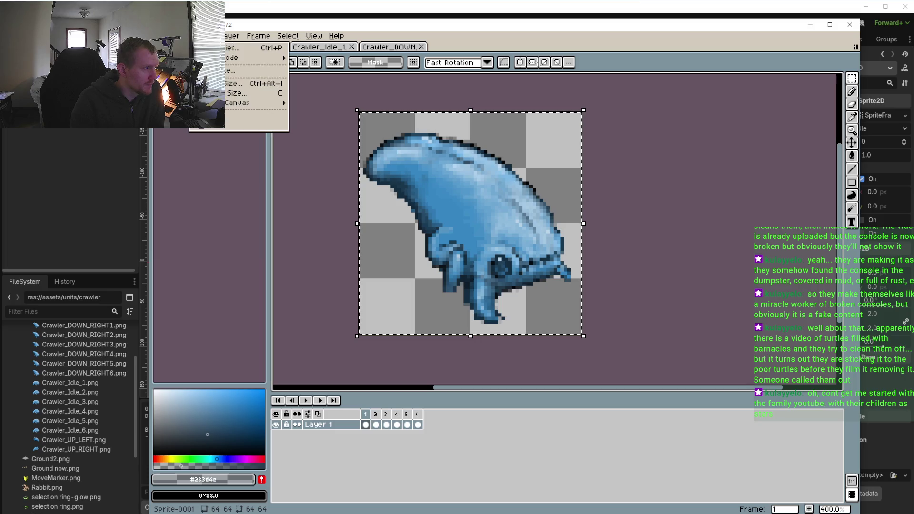
left_click(378, 47)
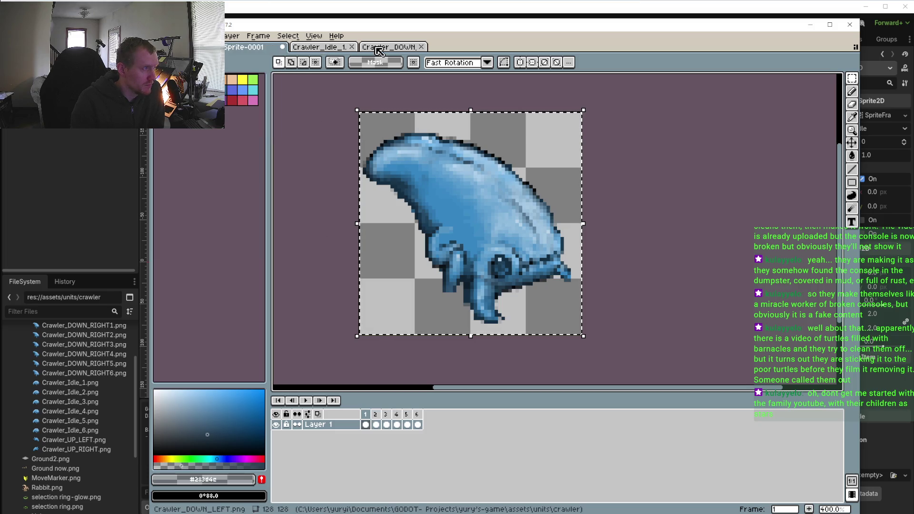
left_click(398, 47)
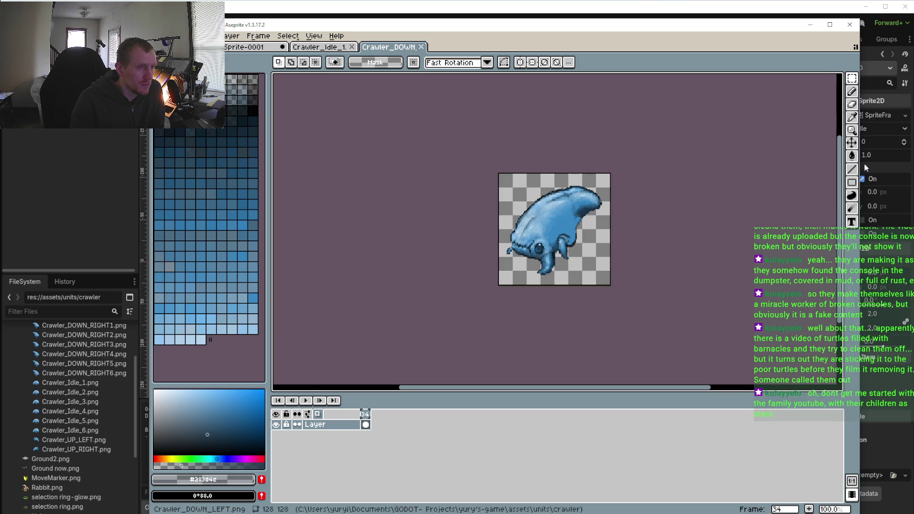
Replace the canvas contents with the pasted 64×64 crawler
key("ctrl+a")
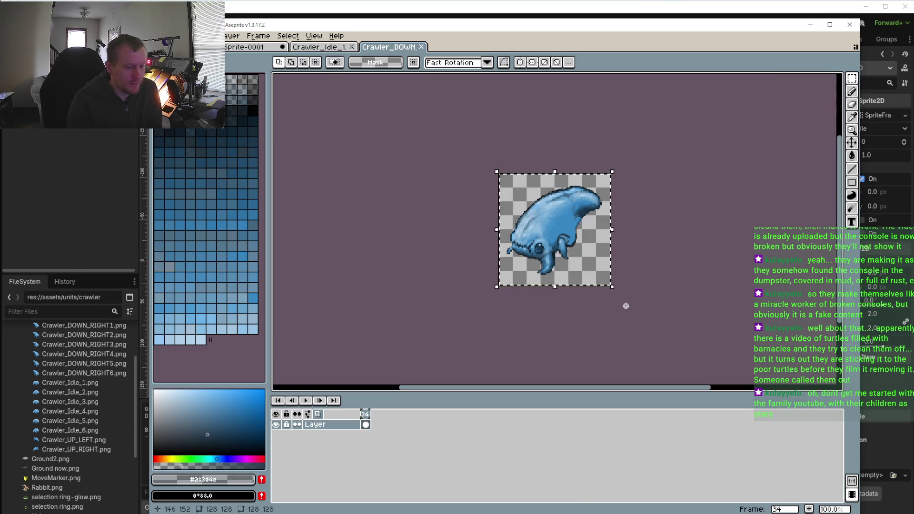
key("Delete")
key("ctrl+v")
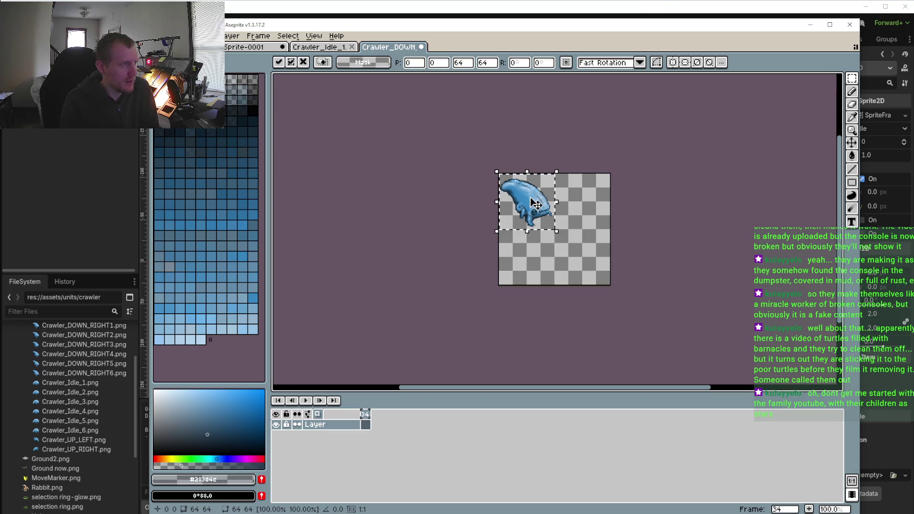
key("Return")
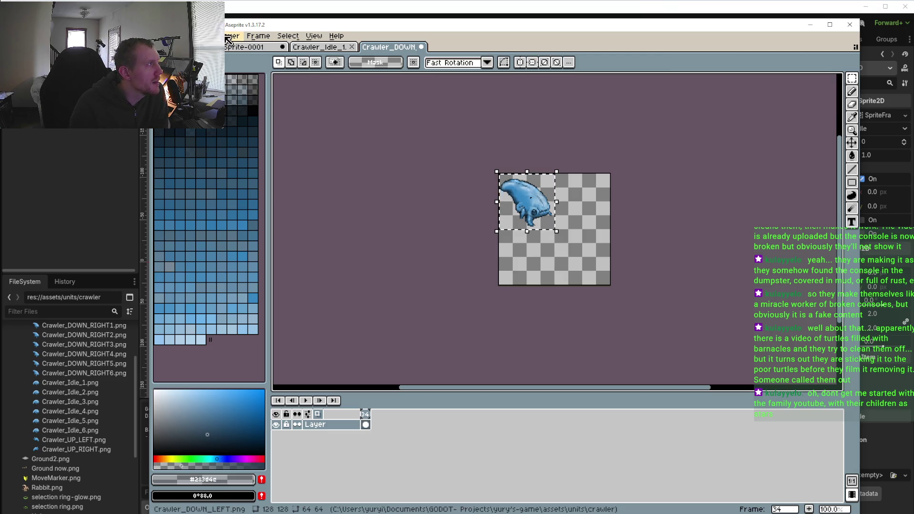
Flip the pasted crawler horizontally and move it to the canvas middle
left_click(210, 36)
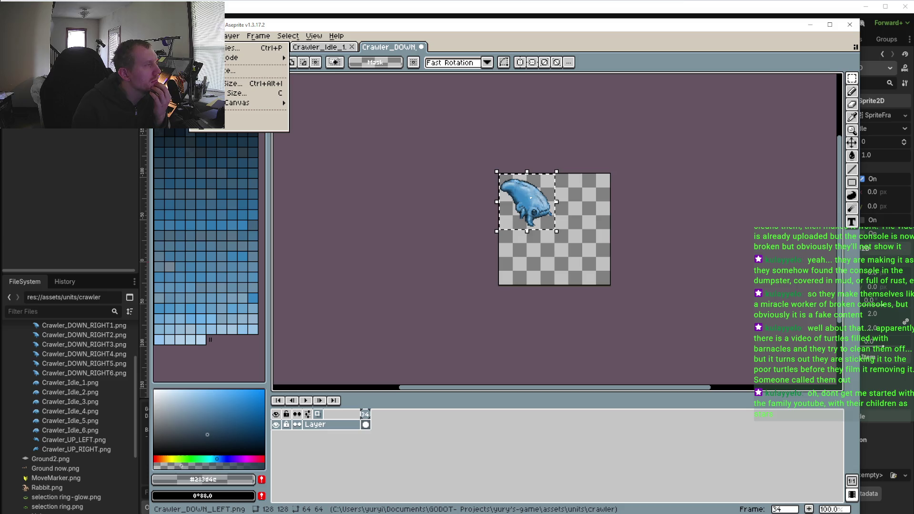
mouse_move(180, 36)
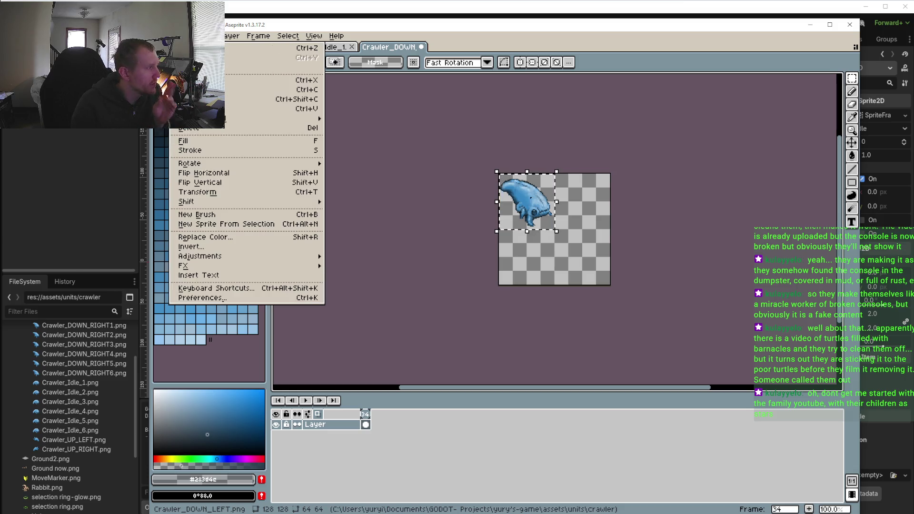
left_click(204, 172)
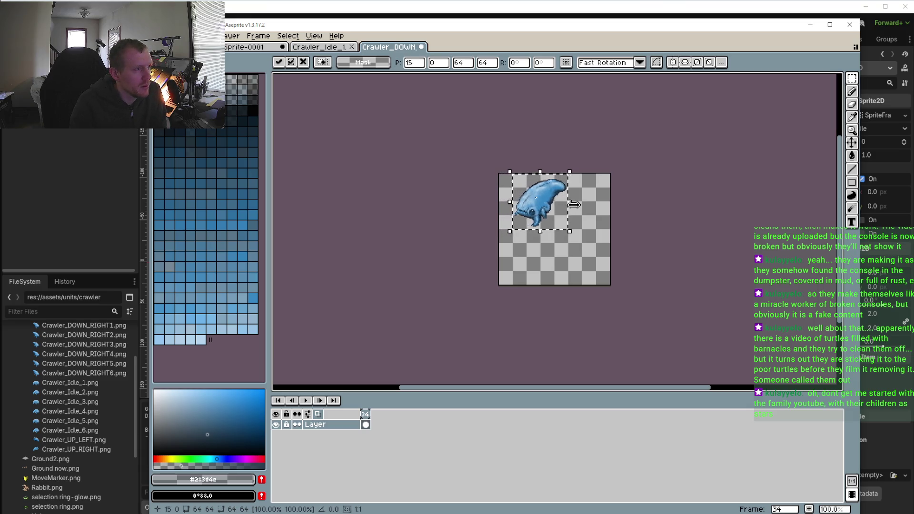
left_click_drag(555, 211, 580, 211)
key("shift+Down")
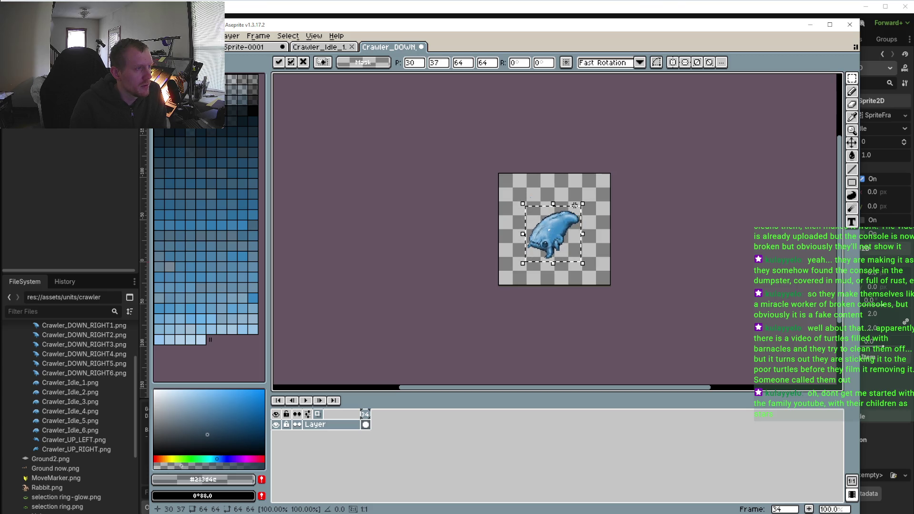
key("Up")
key("Up")
Set the canvas size to 64 × 64 width and height
left_click(212, 36)
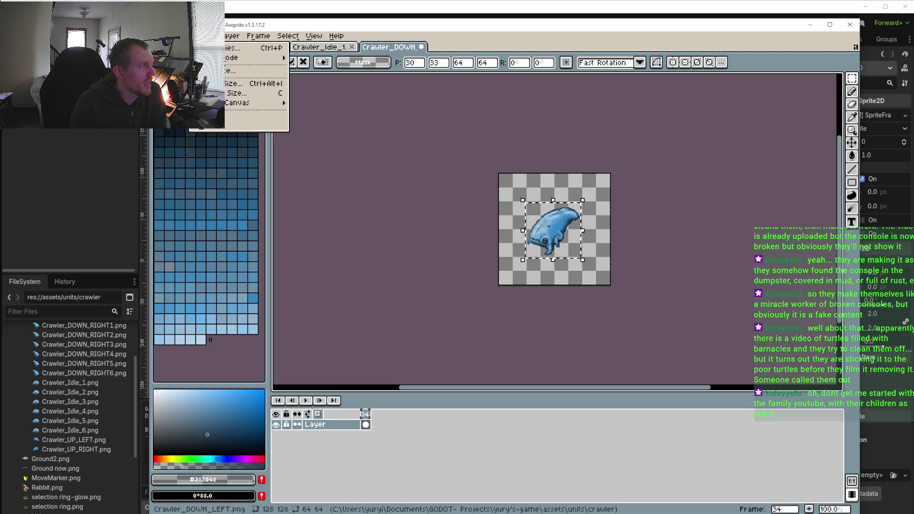
left_click(227, 94)
type("64")
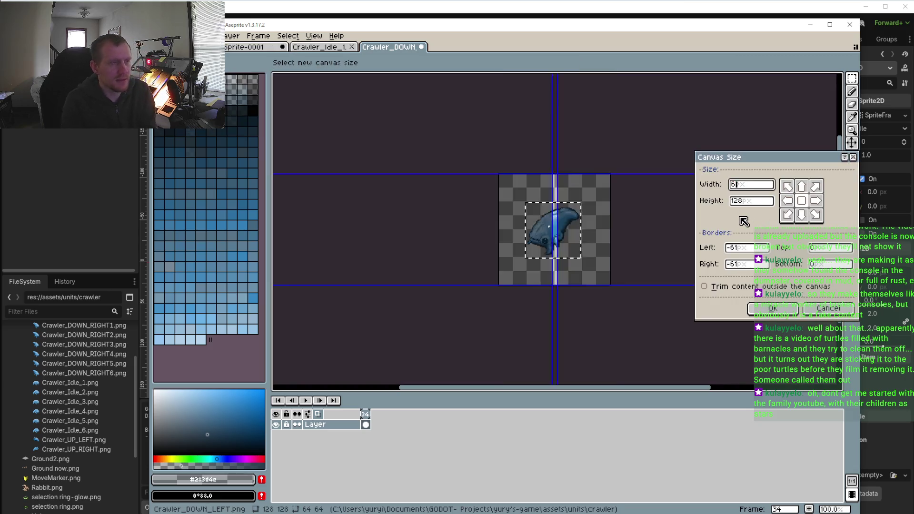
double_click(757, 204)
type("64")
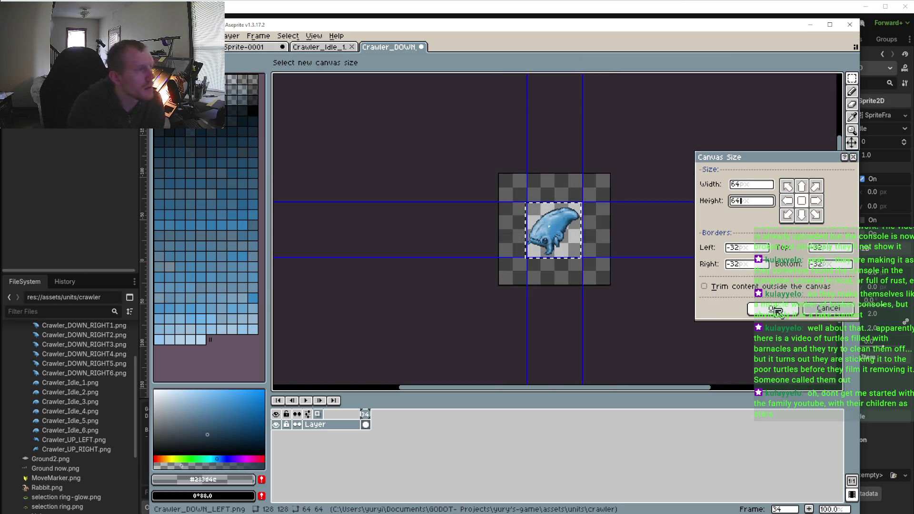
left_click(776, 311)
scroll(541, 248, "up", 3)
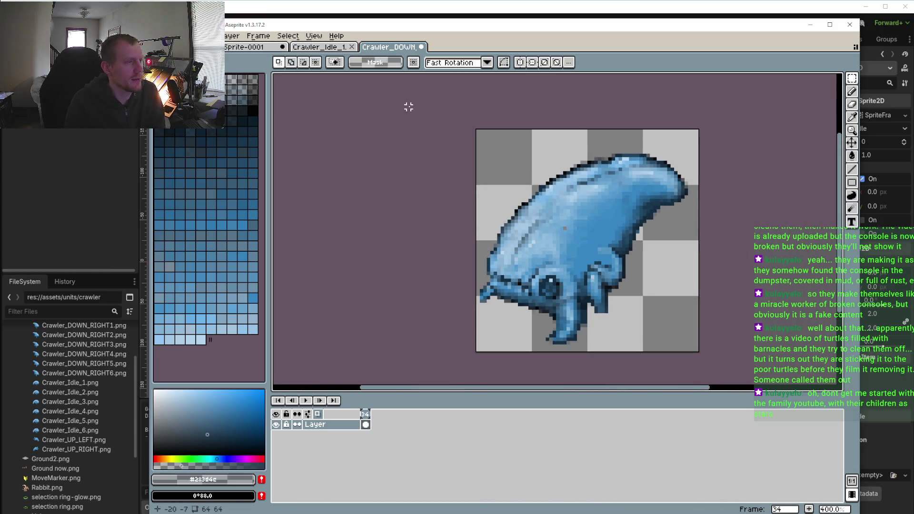
Shift the whole crawler sprite 2 pixels right and commit
key("ctrl+a")
key("Right")
key("Right")
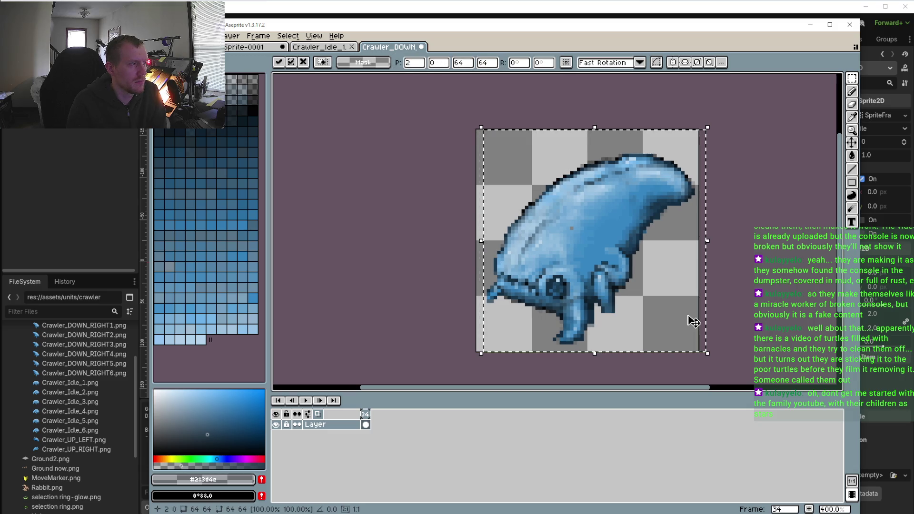
left_click(737, 260)
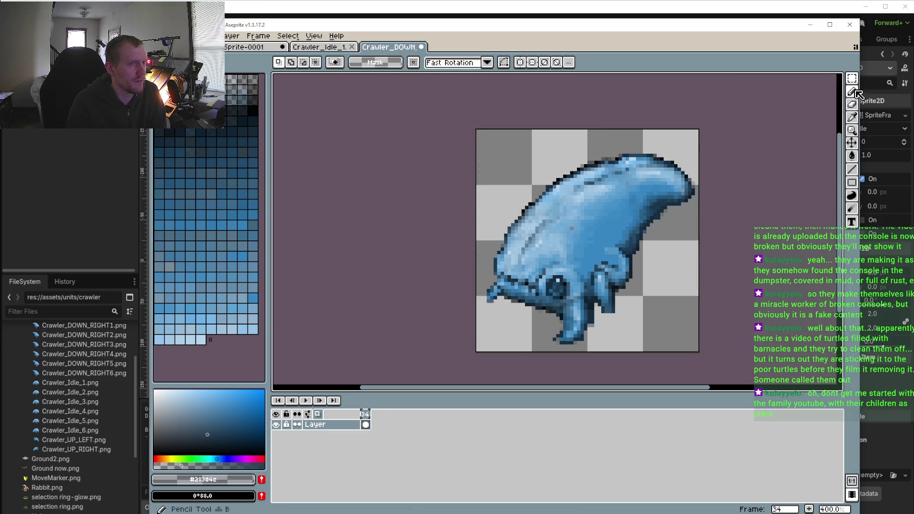
Sample the crawler's body blue and paint the stray grey pixel with it
left_click(853, 117)
scroll(603, 204, "up", 5)
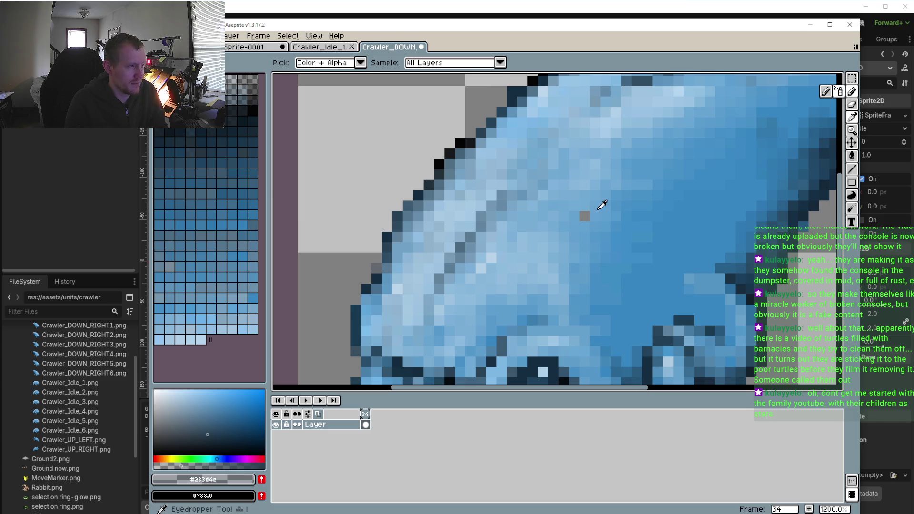
left_click(603, 204)
key("b")
left_click(584, 216)
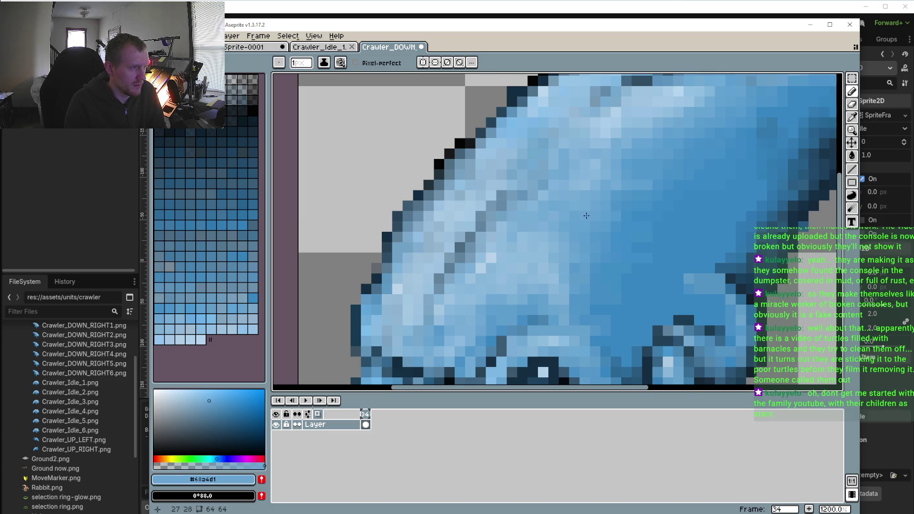
scroll(601, 236, "down", 3)
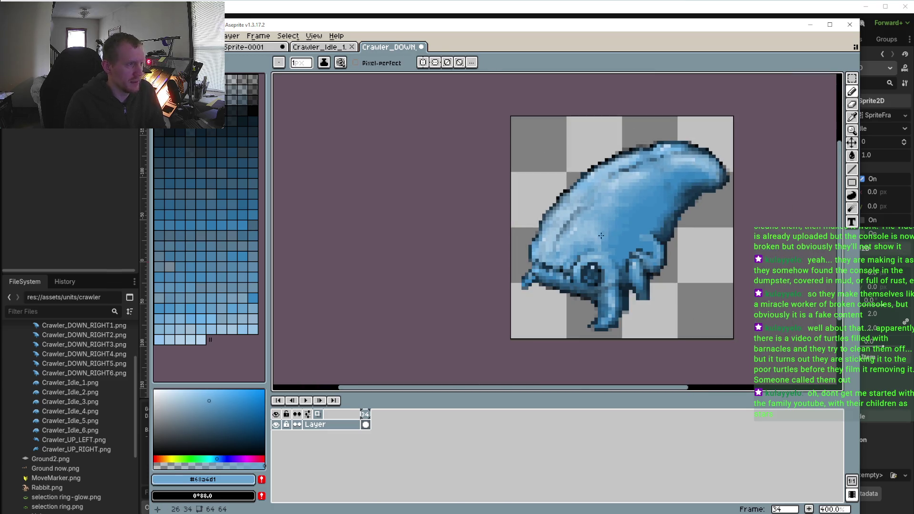
Compare against Crawler_Idle_1 and Sprite-0001 frame 2, ending on Crawler_DOWN_LEFT
left_click(330, 47)
left_click_drag(250, 47, 315, 48)
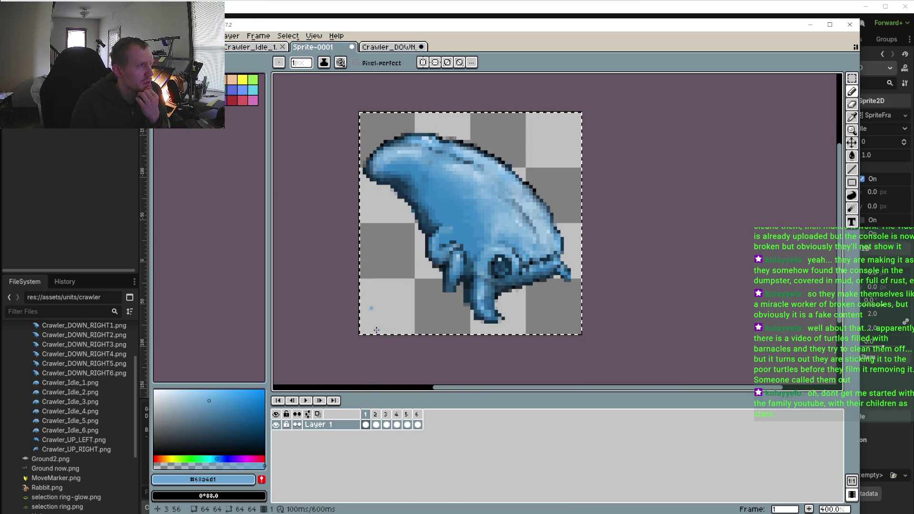
left_click(376, 415)
left_click(392, 48)
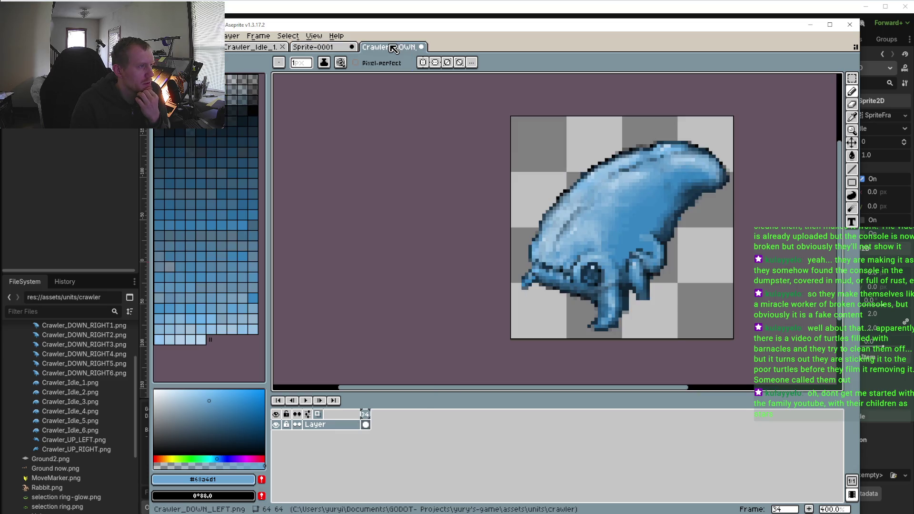
left_click(321, 49)
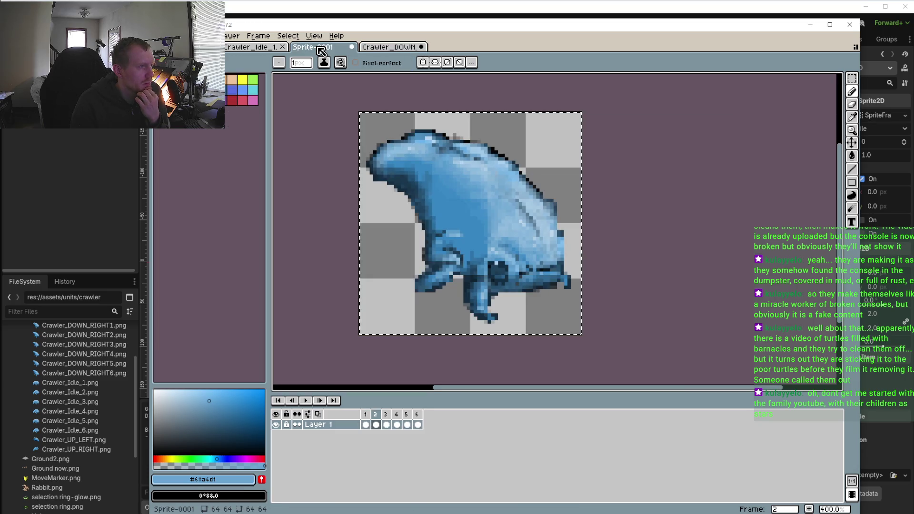
left_click(390, 47)
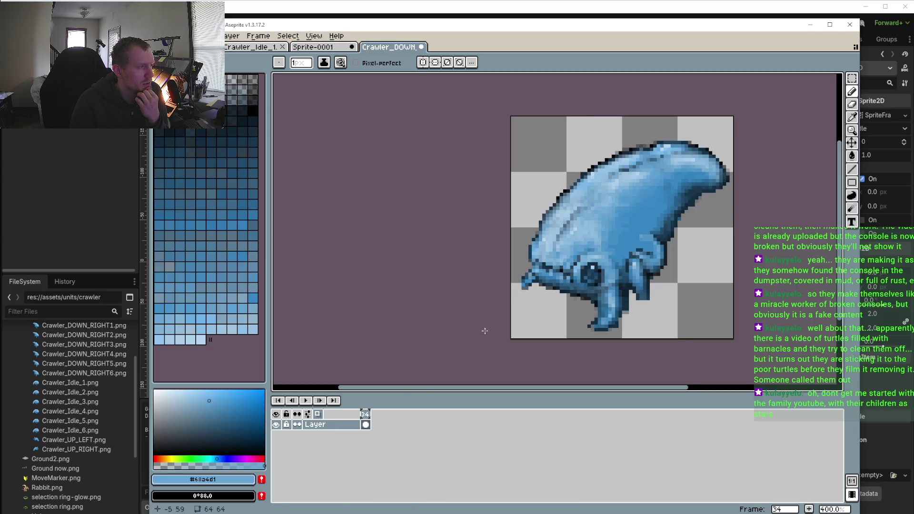
Open frame 34's options, then create and close an unwanted blank 64×64 sprite
right_click(367, 416)
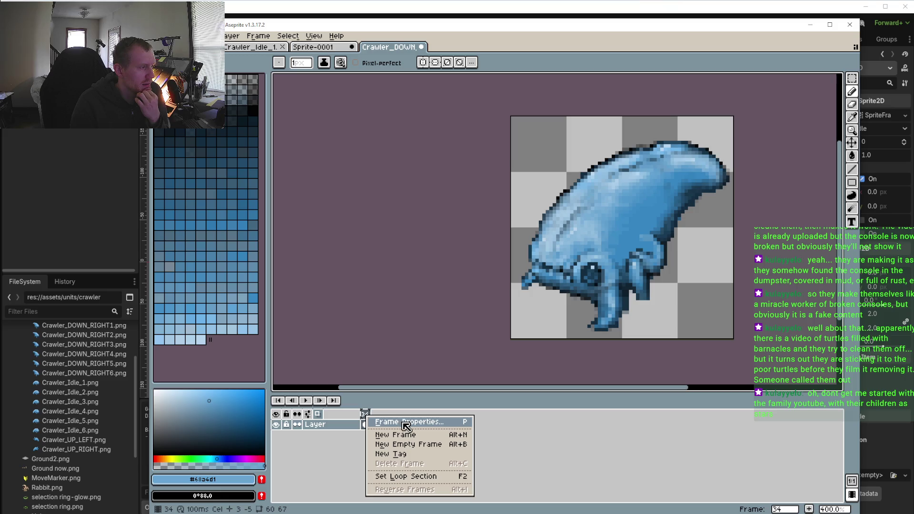
left_click(545, 442)
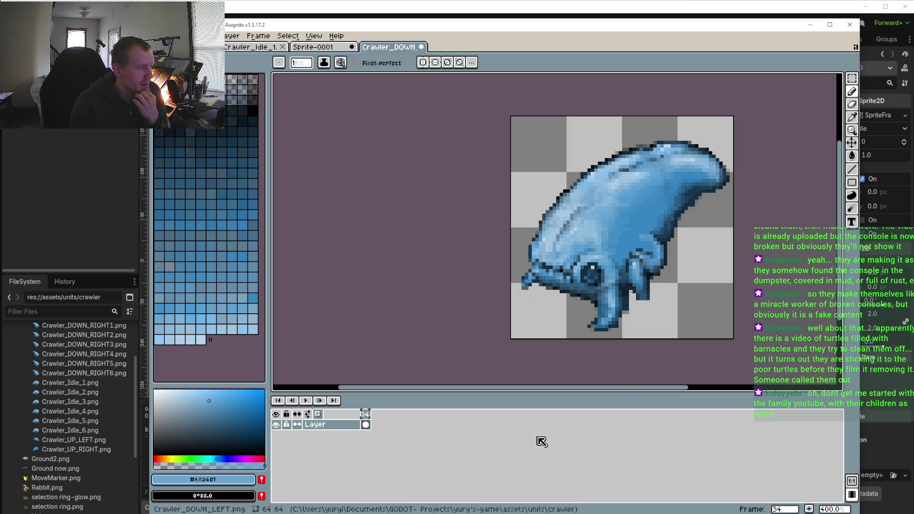
key("ctrl+n")
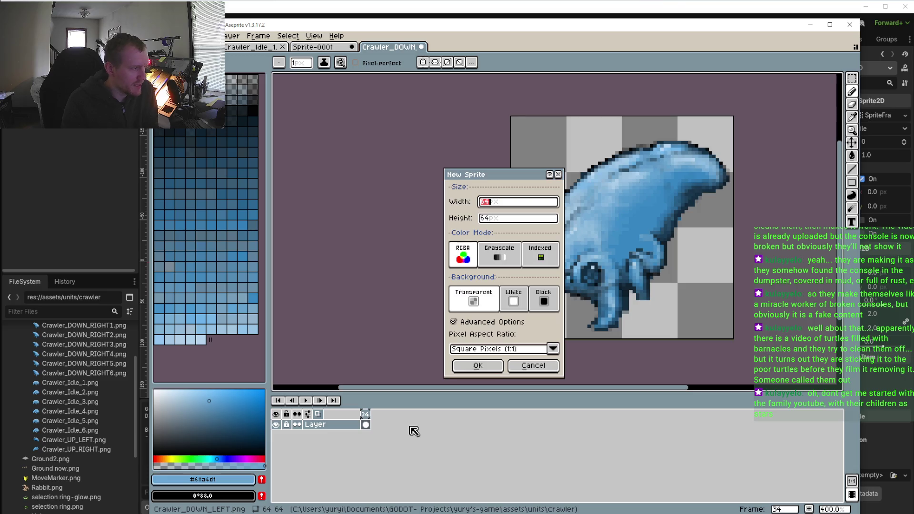
left_click(477, 367)
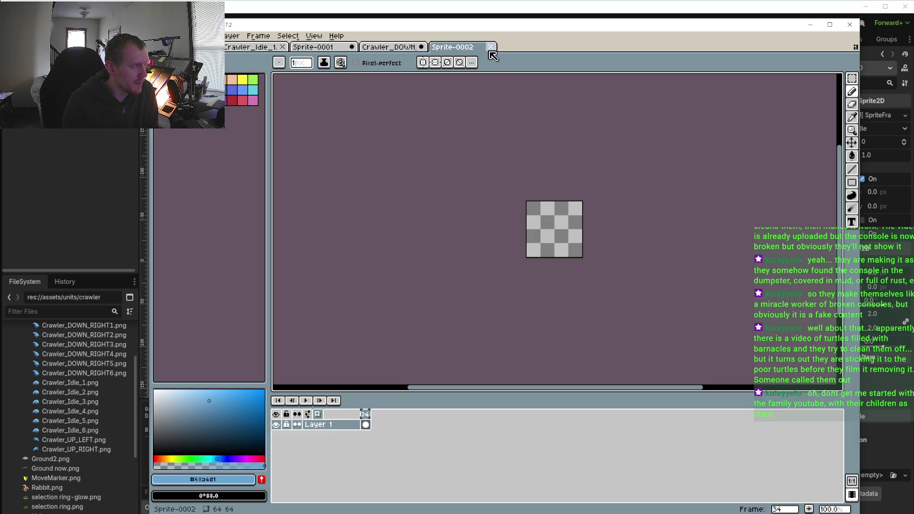
left_click(491, 47)
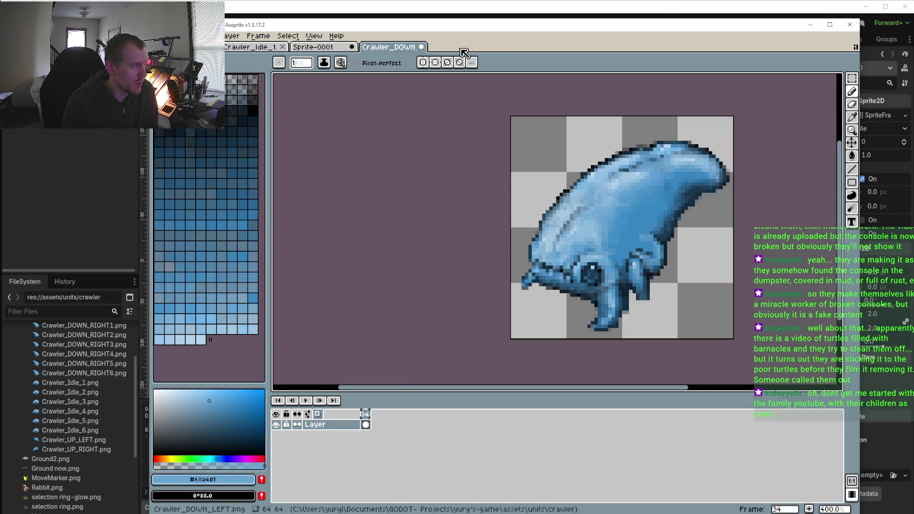
Try adding an empty frame after frame 34, then cancel a new-sprite dialog
right_click(367, 418)
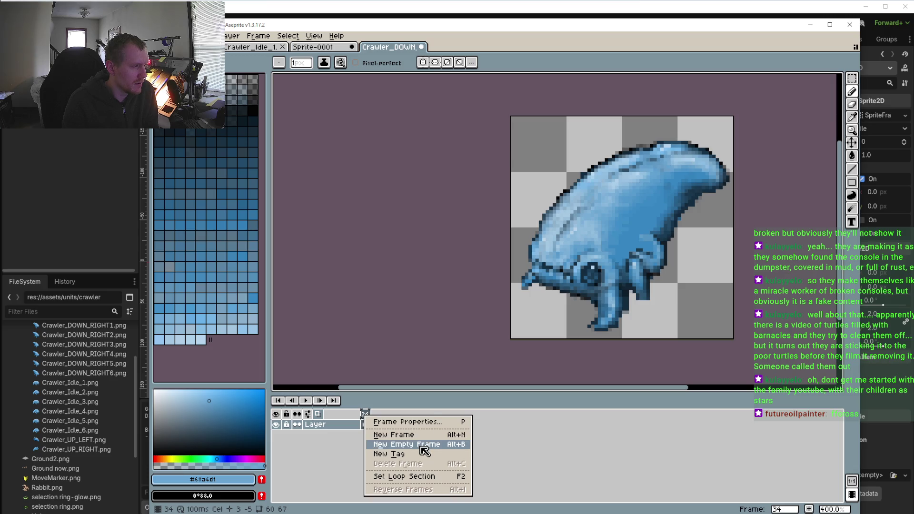
left_click(424, 444)
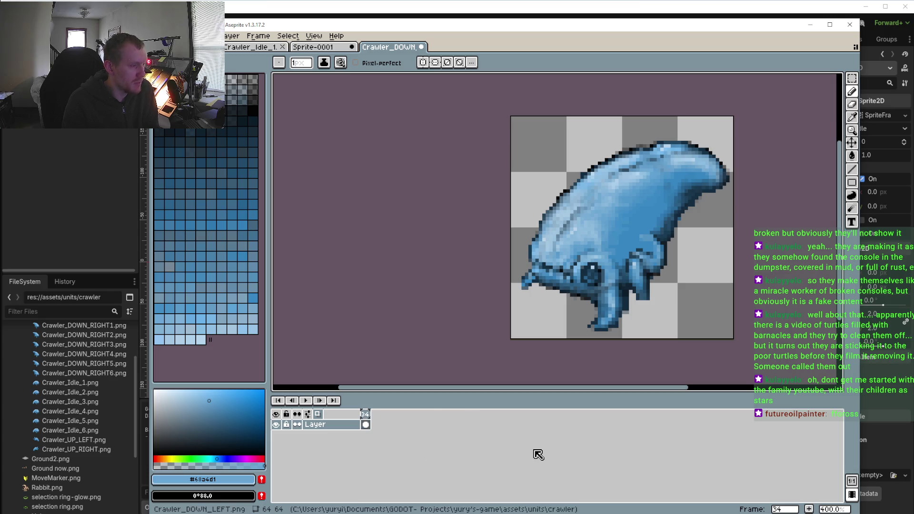
key("ctrl+b")
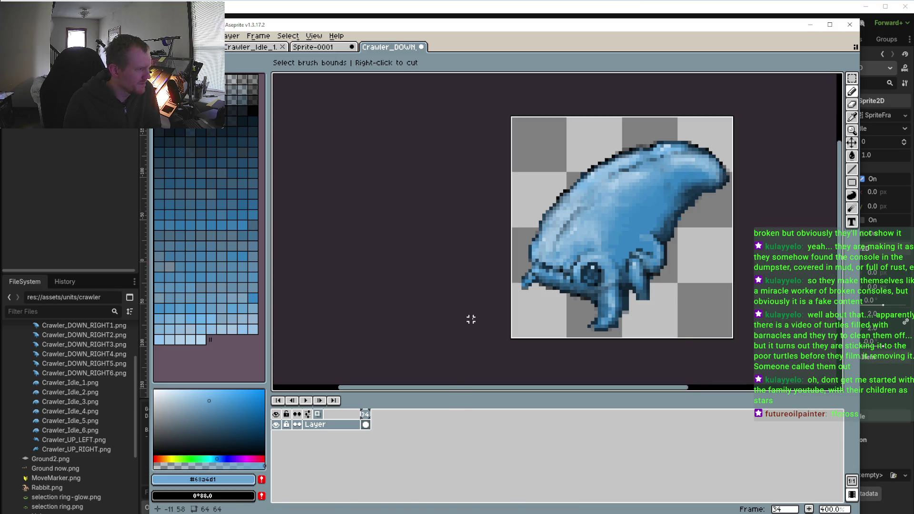
scroll(471, 319, "down", 4)
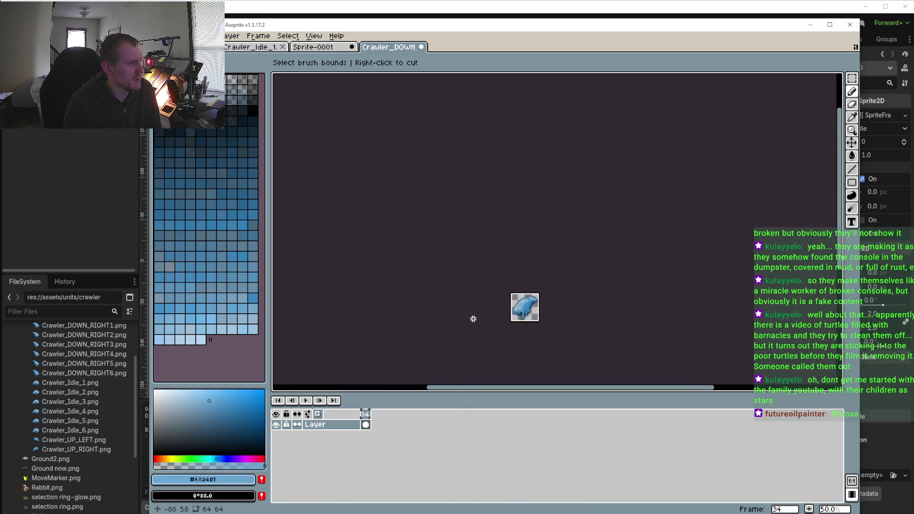
key("ctrl+n")
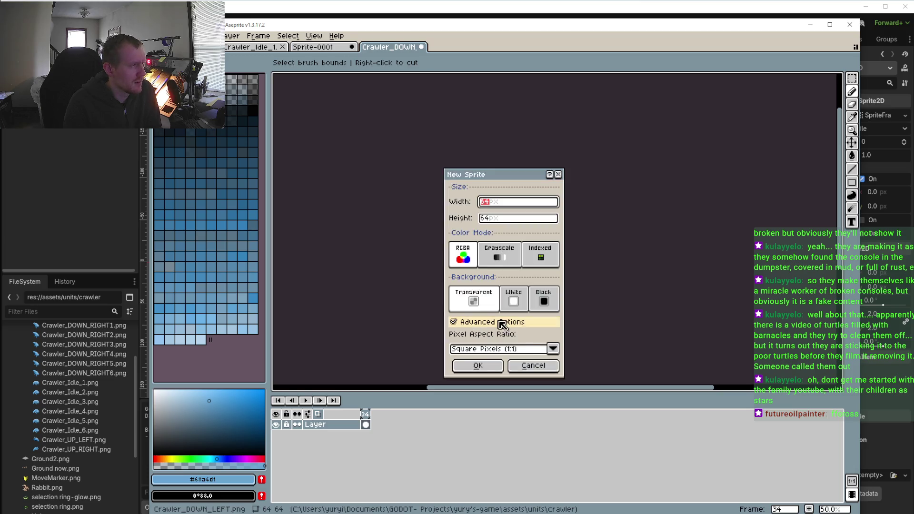
left_click(534, 367)
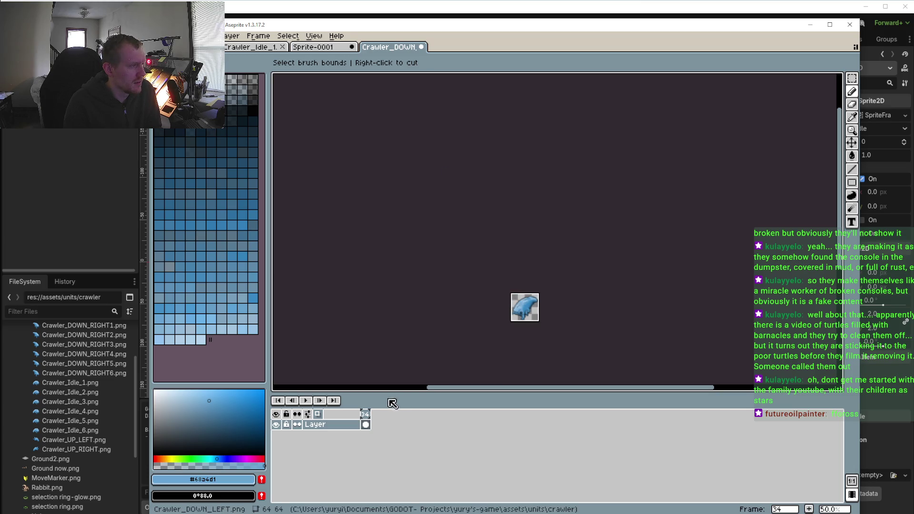
Add frame 35 after frame 34, then create and close blank Sprite-0003
right_click(370, 420)
left_click(415, 435)
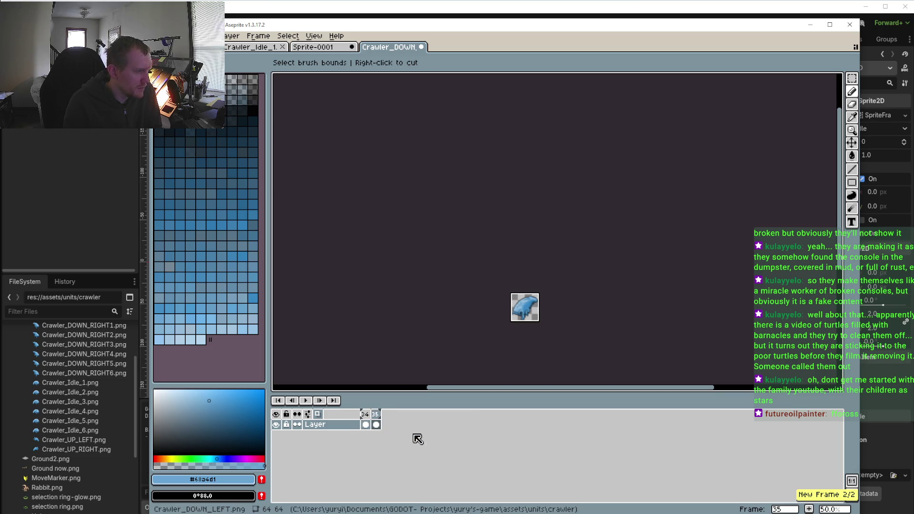
right_click(378, 418)
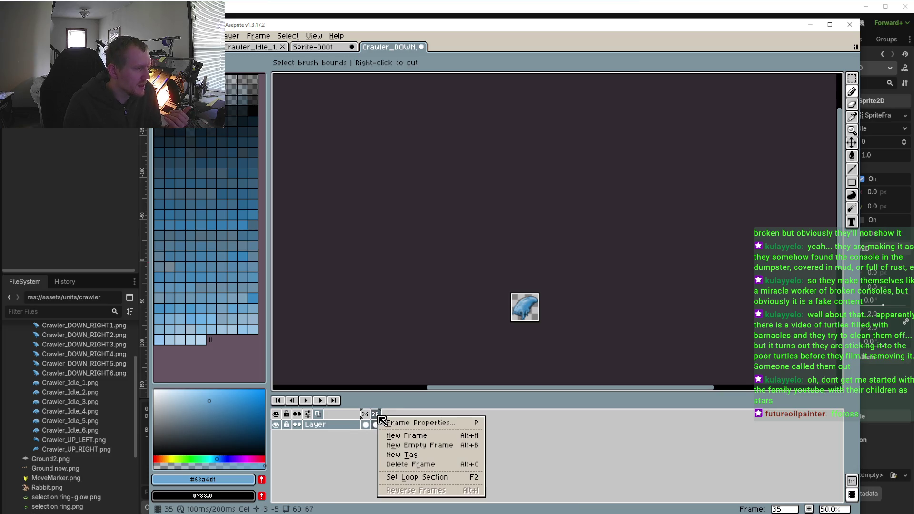
left_click(425, 414)
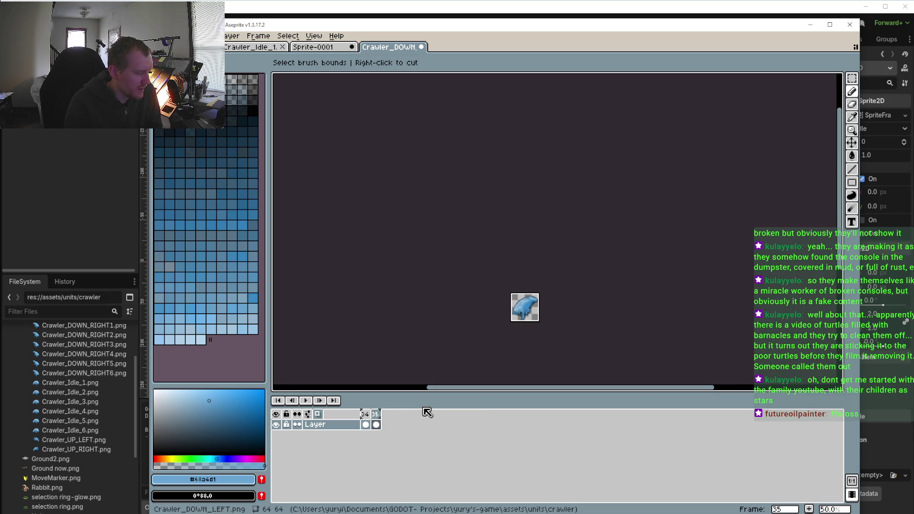
key("ctrl+n")
left_click(481, 368)
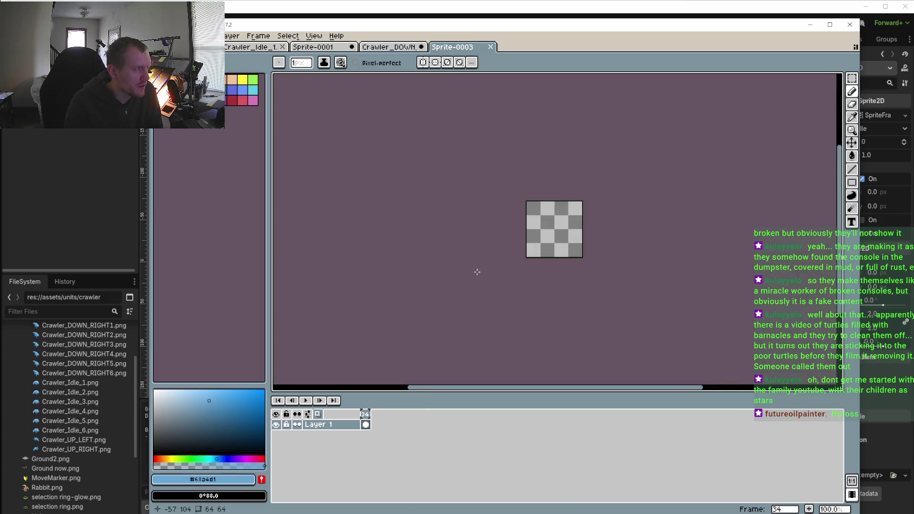
left_click(492, 47)
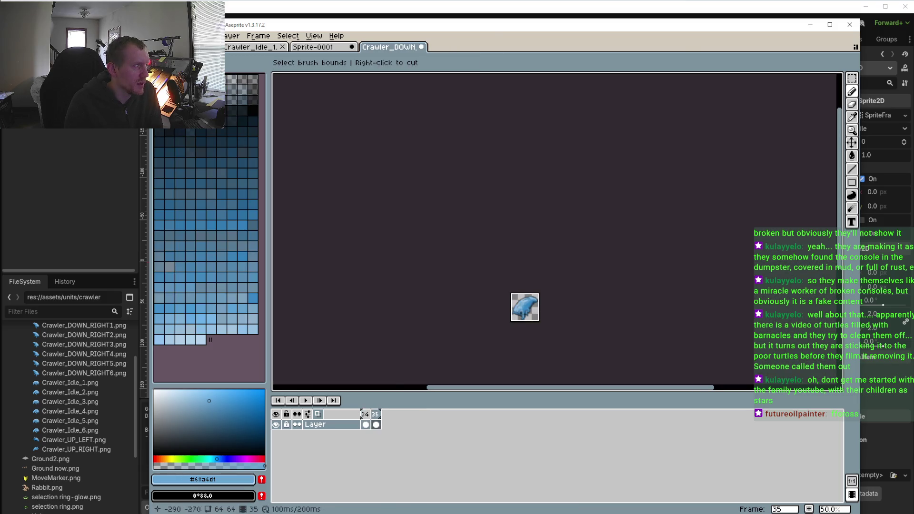
Add new frames 36 through 39 from the frame header's options
right_click(375, 416)
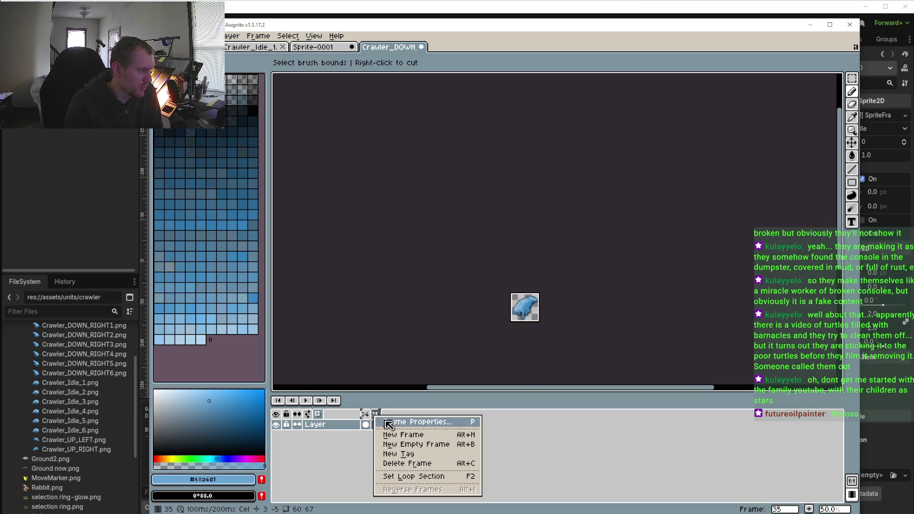
left_click(412, 435)
right_click(386, 415)
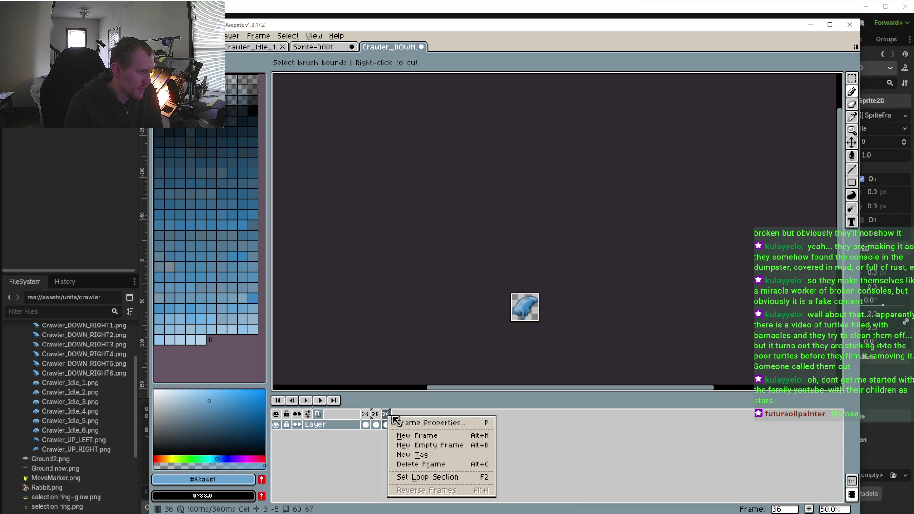
left_click(420, 435)
right_click(403, 418)
left_click(430, 431)
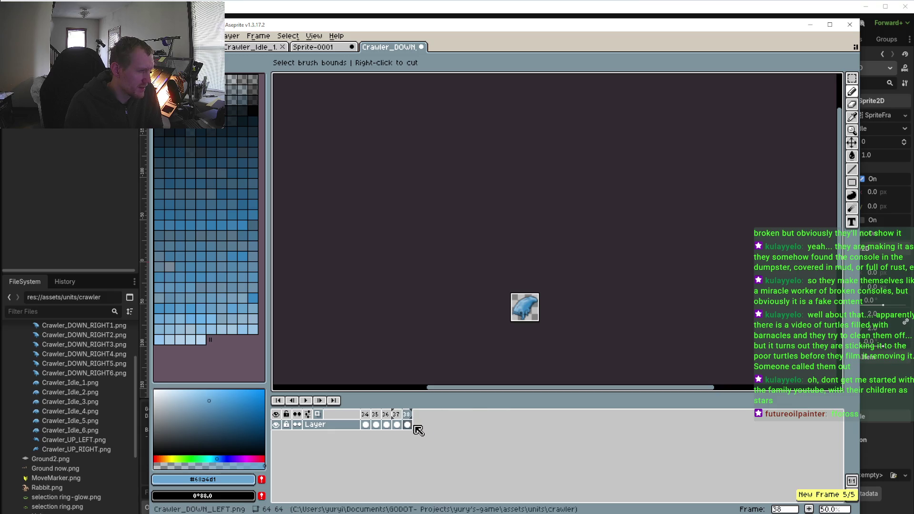
right_click(406, 415)
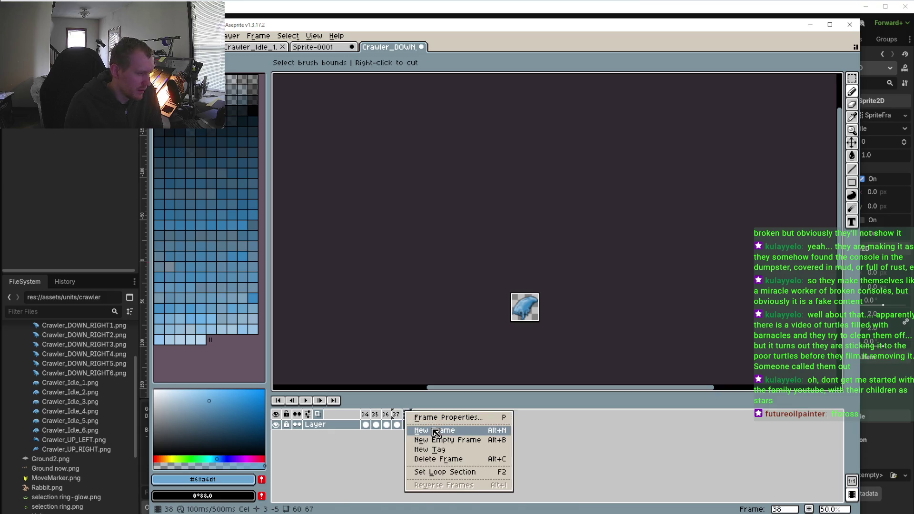
left_click(436, 431)
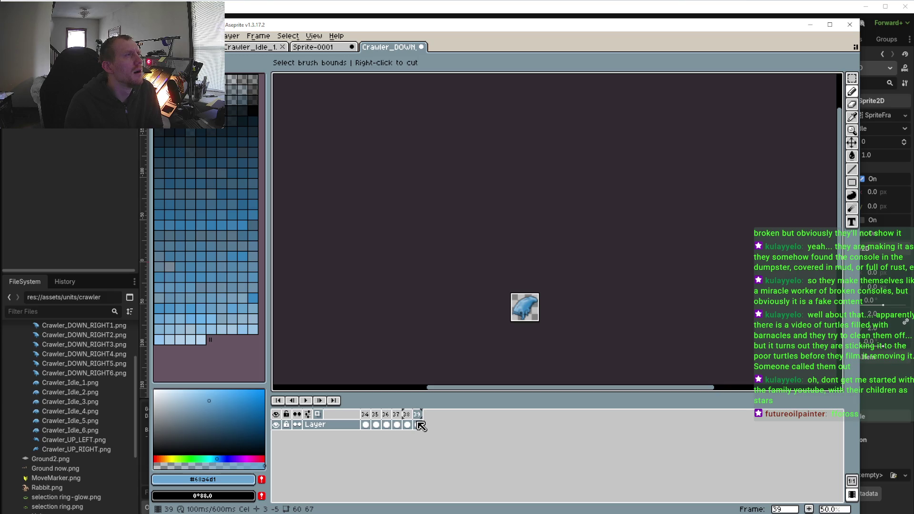
Switch to Sprite-0001 and choose the Rectangular Marquee tool
left_click_drag(516, 308, 527, 271)
scroll(531, 262, "up", 6)
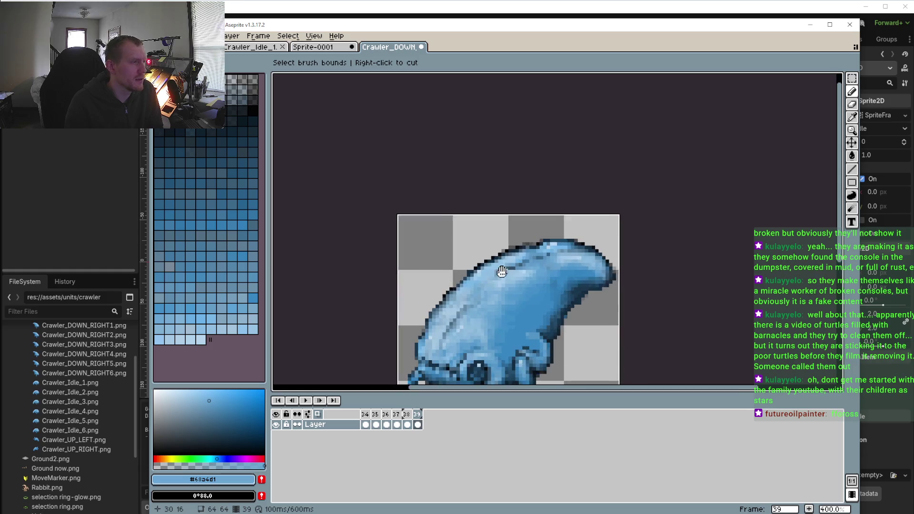
key("ctrl+shift+Tab")
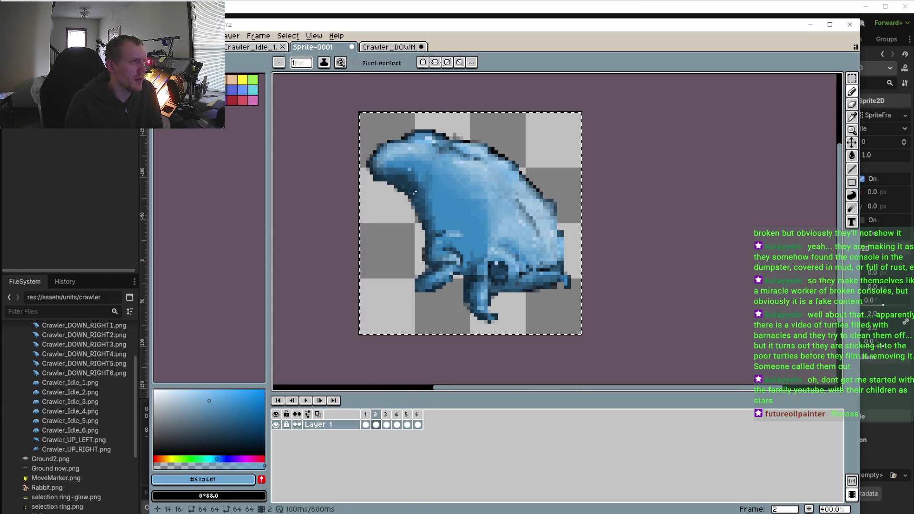
left_click(852, 78)
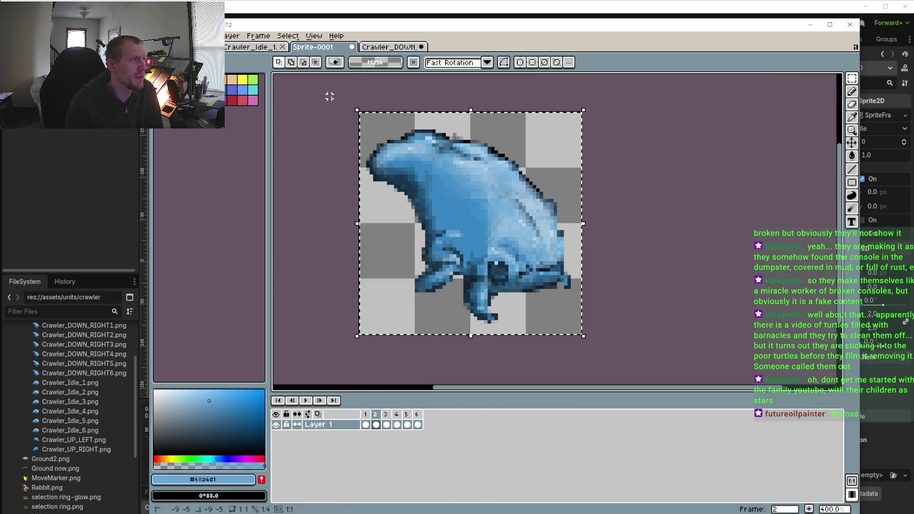
scroll(557, 293, "down", 2)
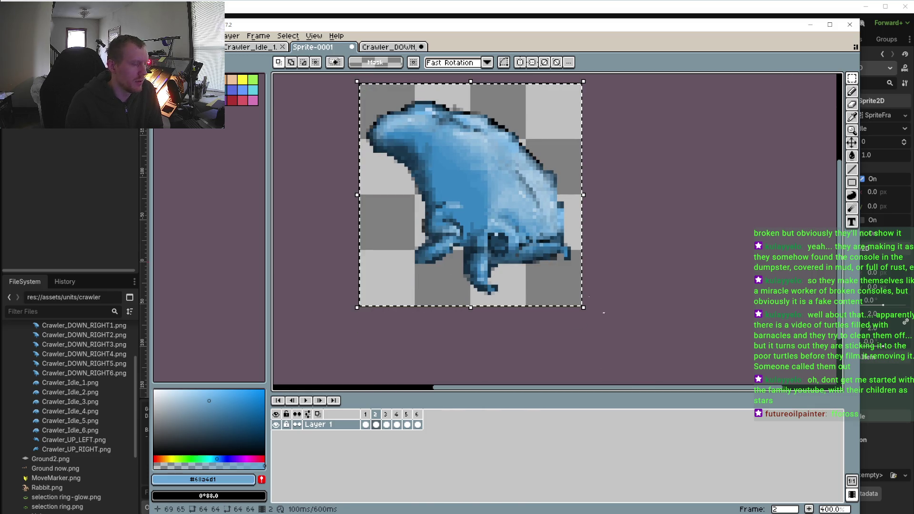
On frame 35 of Crawler_DOWN_LEFT, draw a rectangular selection around the entire crawler
left_click(390, 47)
key("ctrl+b")
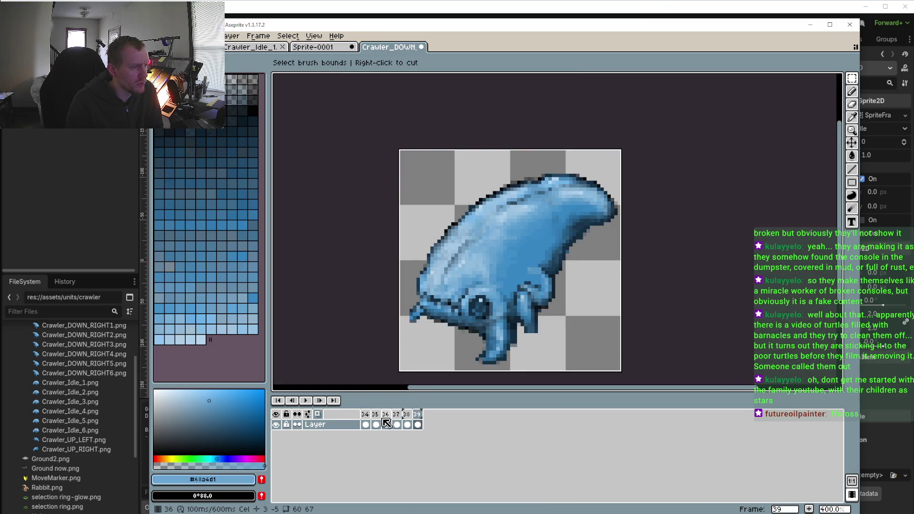
left_click(367, 415)
left_click(377, 415)
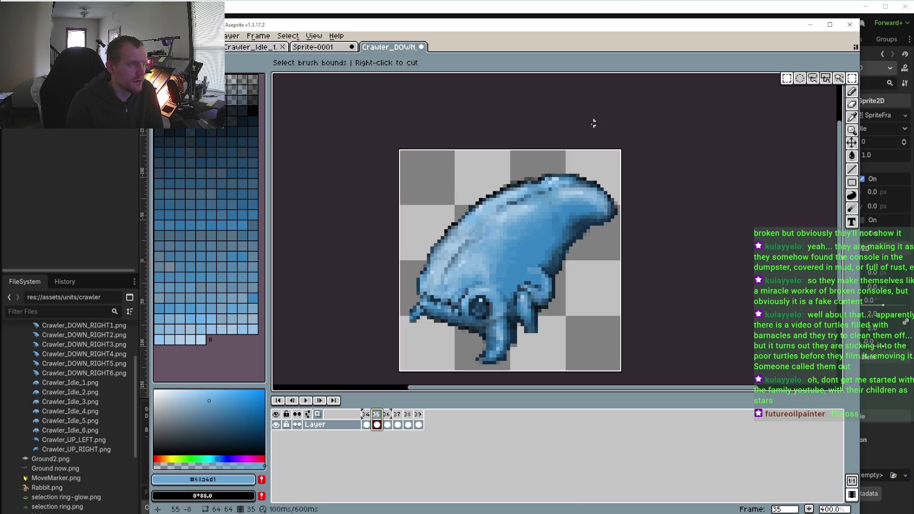
left_click(854, 79)
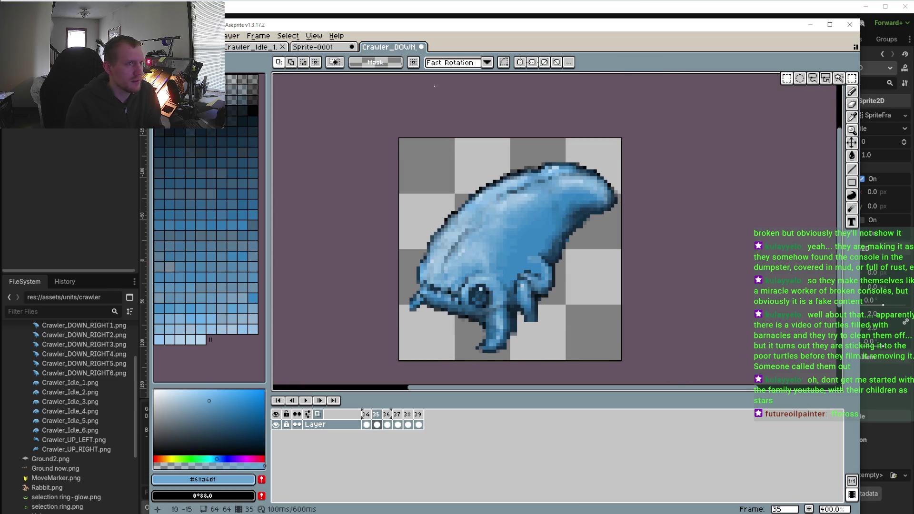
mouse_move(399, 139)
left_mouse_down()
mouse_move(582, 286)
mouse_move(629, 367)
left_mouse_up()
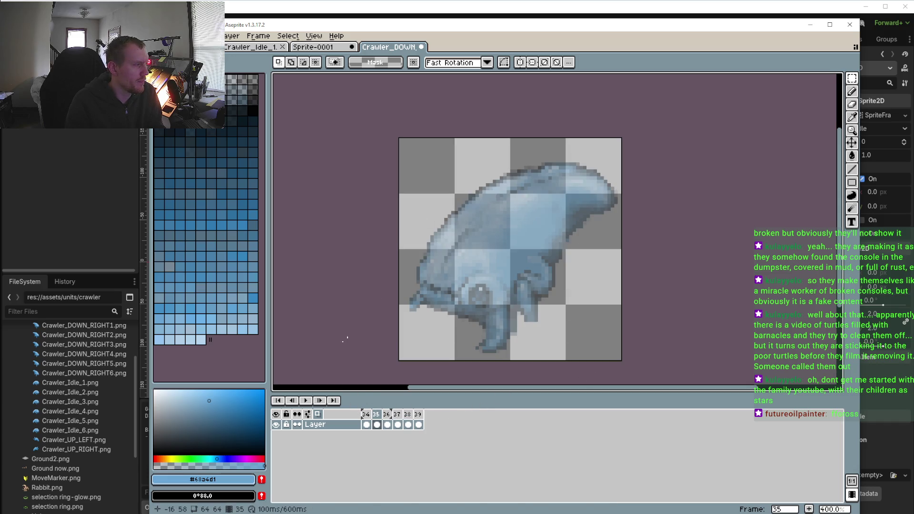
mouse_move(357, 113)
left_mouse_down()
mouse_move(451, 170)
mouse_move(647, 361)
mouse_move(647, 372)
left_mouse_up()
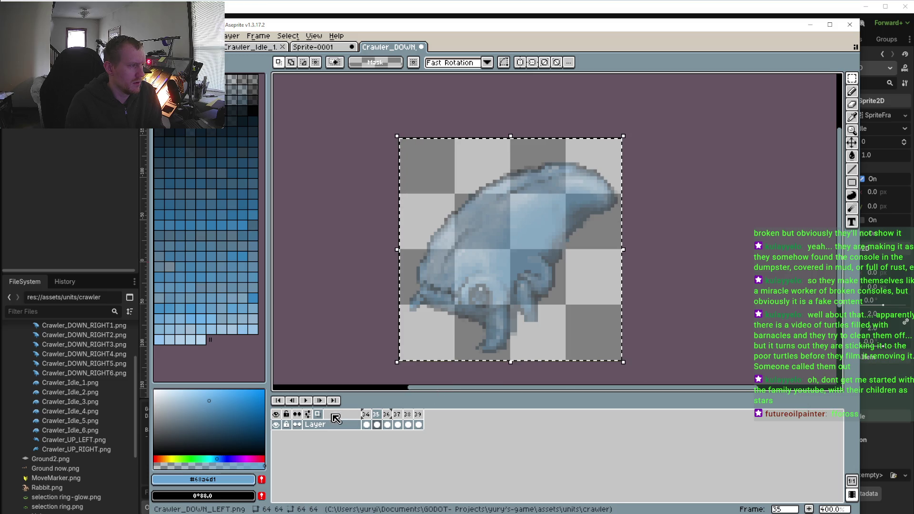
Erase the crawler from each of frames 35, 36, 37, 38 and 39
key("Delete")
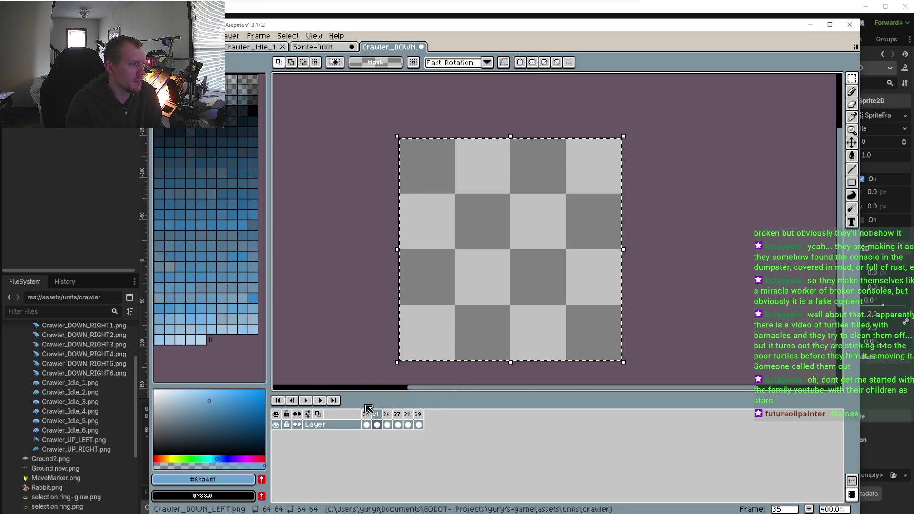
left_click(386, 424)
key("Delete")
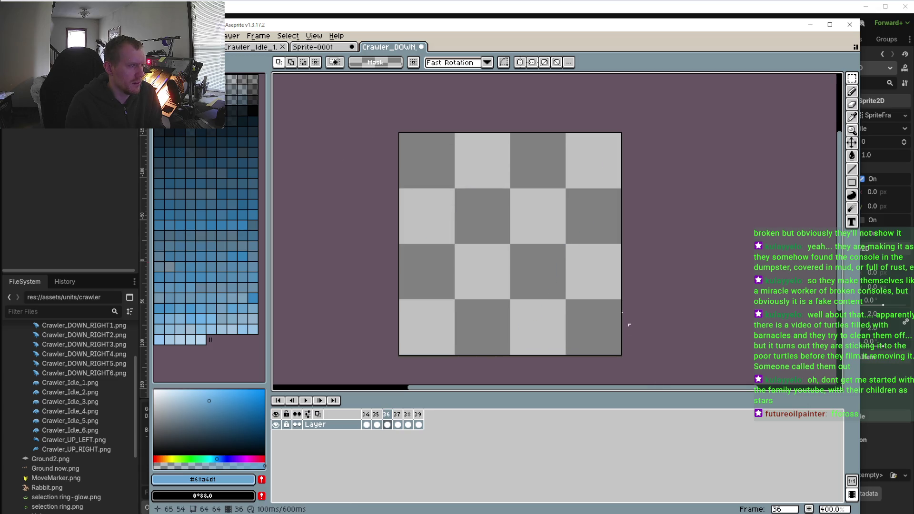
left_click(398, 424)
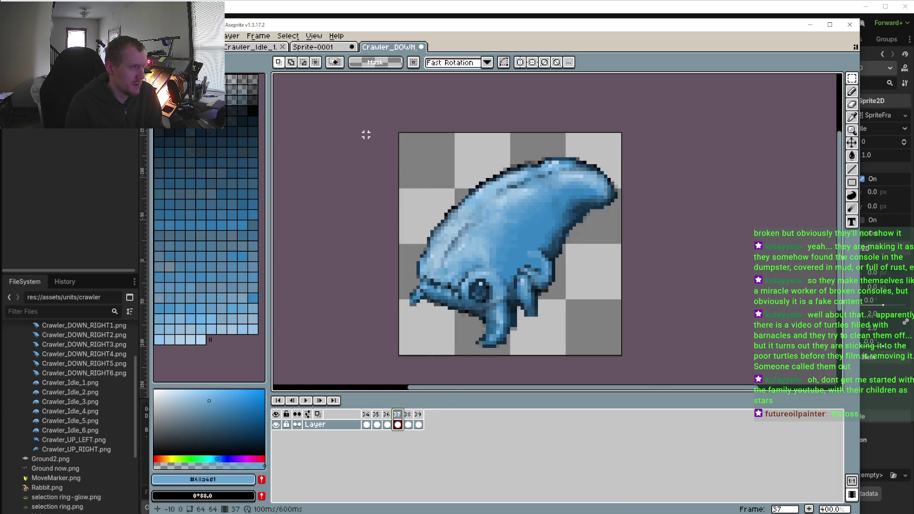
scroll(367, 135, "down", 1)
key("Delete")
left_click(408, 425)
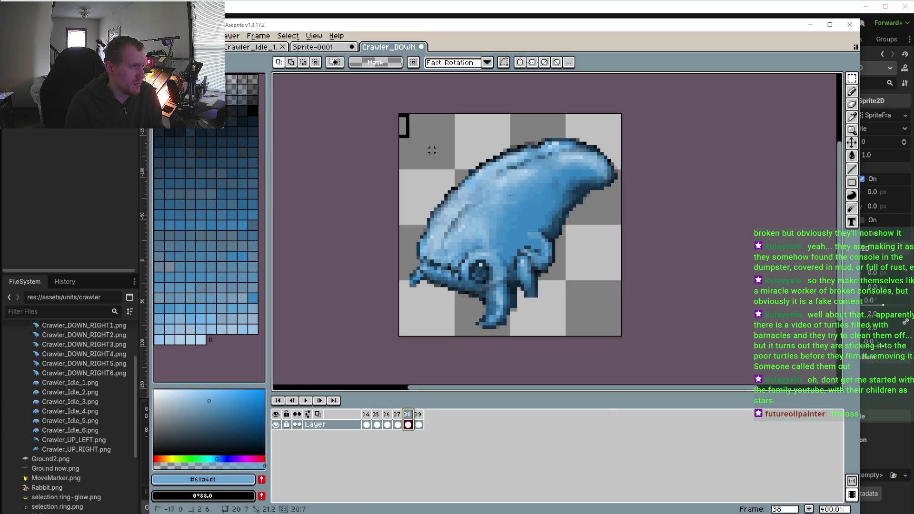
key("Delete")
left_click(420, 415)
key("Delete")
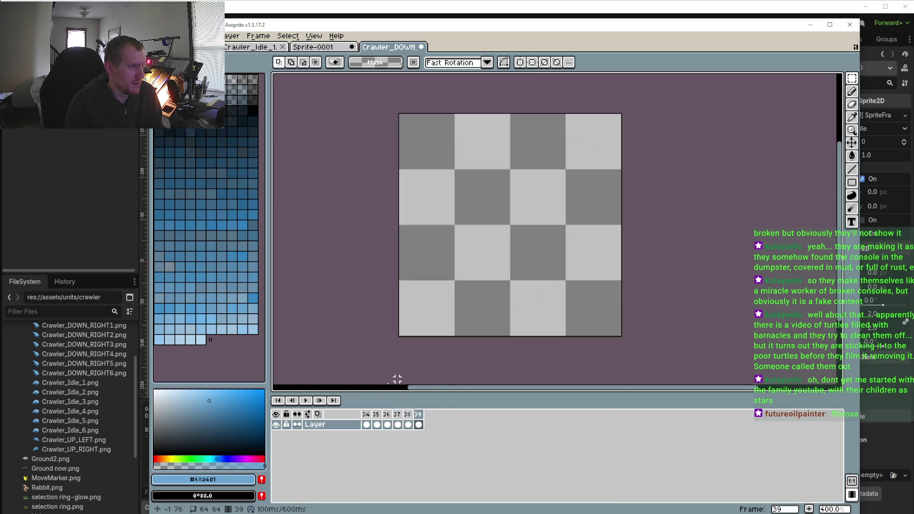
left_click(366, 415)
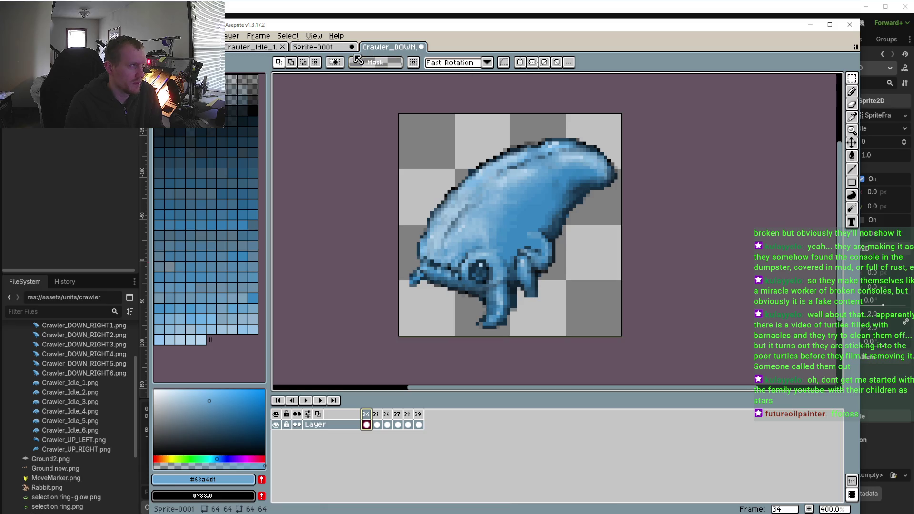
Copy the frame 2 crawler from Sprite-0001, paste it into frame 35 and nudge its height
left_click(329, 47)
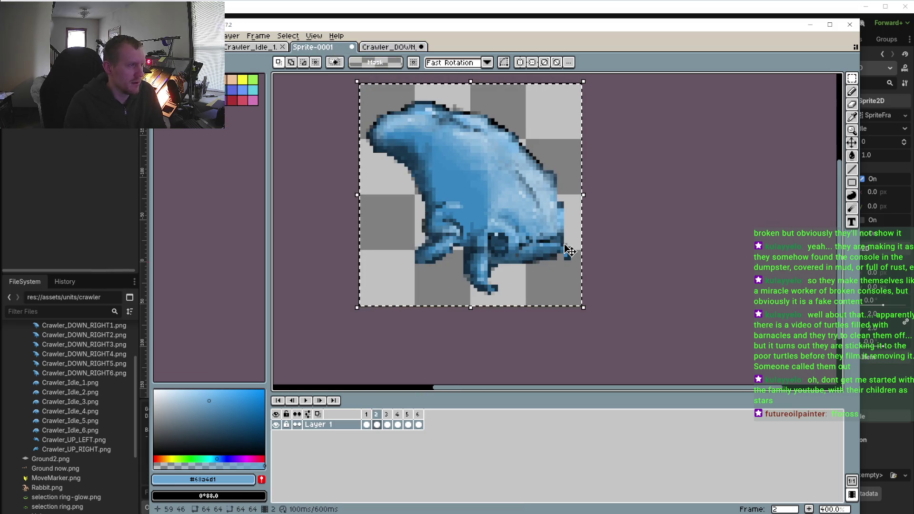
left_click(590, 259)
mouse_move(590, 258)
left_mouse_down()
mouse_move(358, 133)
mouse_move(297, 75)
left_mouse_up()
left_click(388, 47)
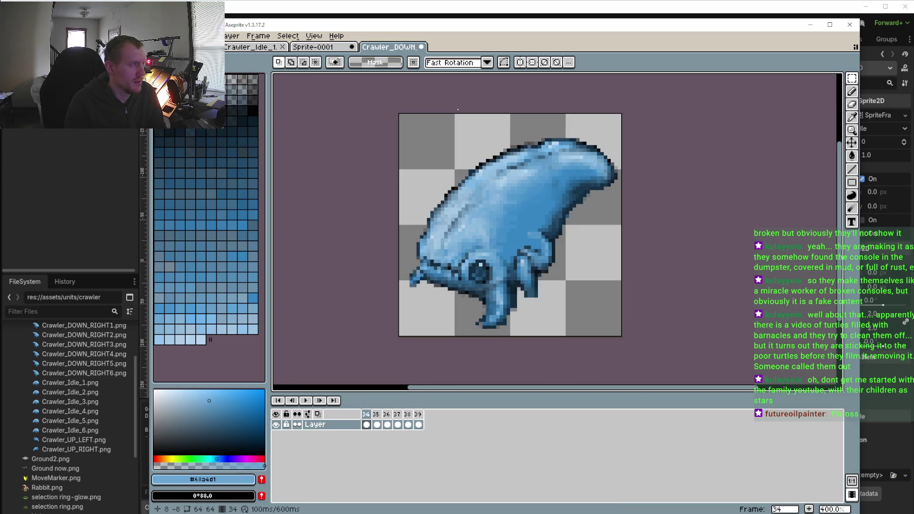
left_click(377, 418)
key("ctrl+v")
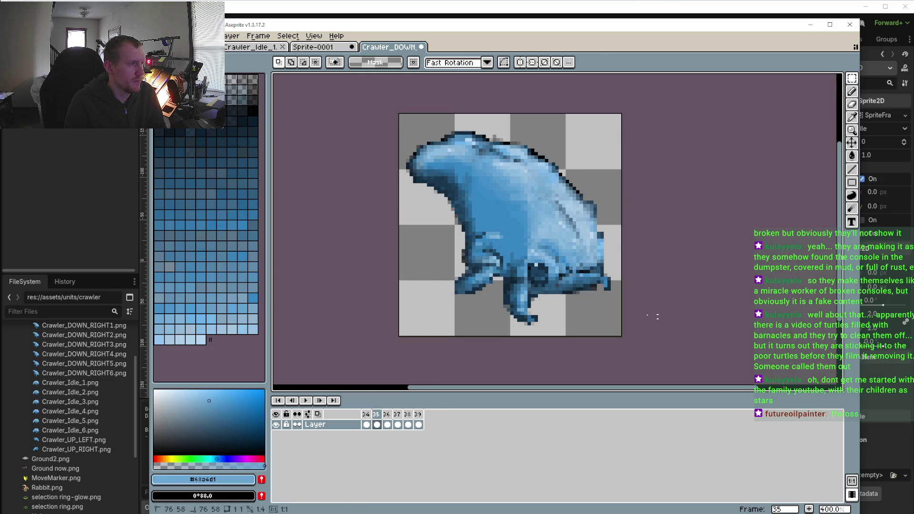
left_click_drag(511, 338, 510, 320)
Undo the height nudge, then flip the pasted frame 35 crawler horizontally with Shift+H
key("ctrl+z")
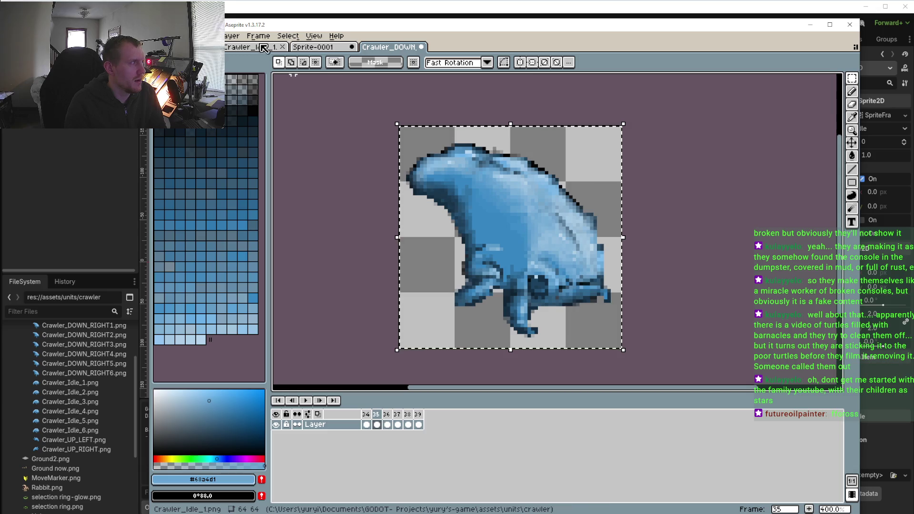
left_click(232, 36)
key("Left")
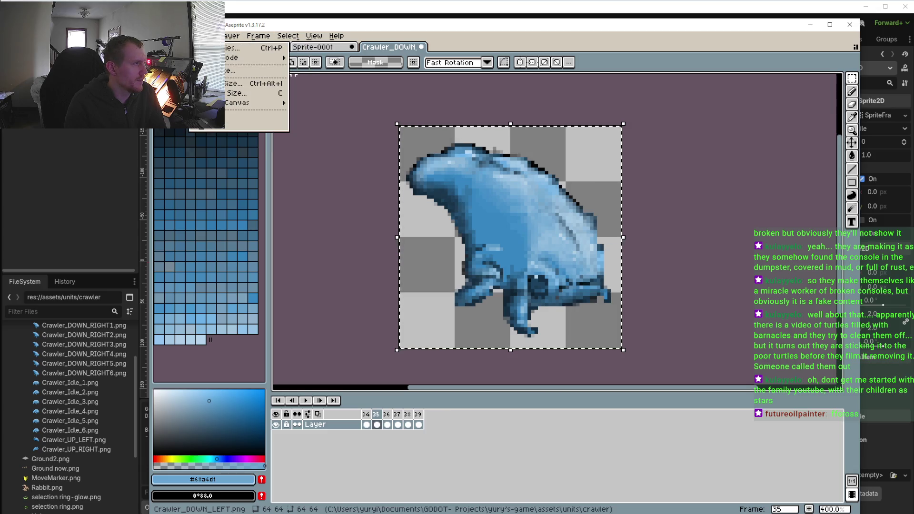
key("Left")
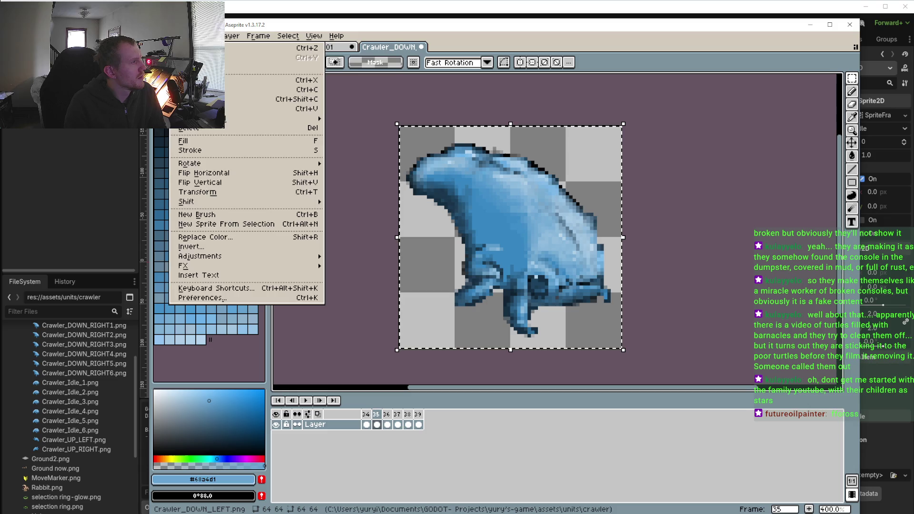
key("Right")
key("Right")
key("Right")
mouse_move(238, 41)
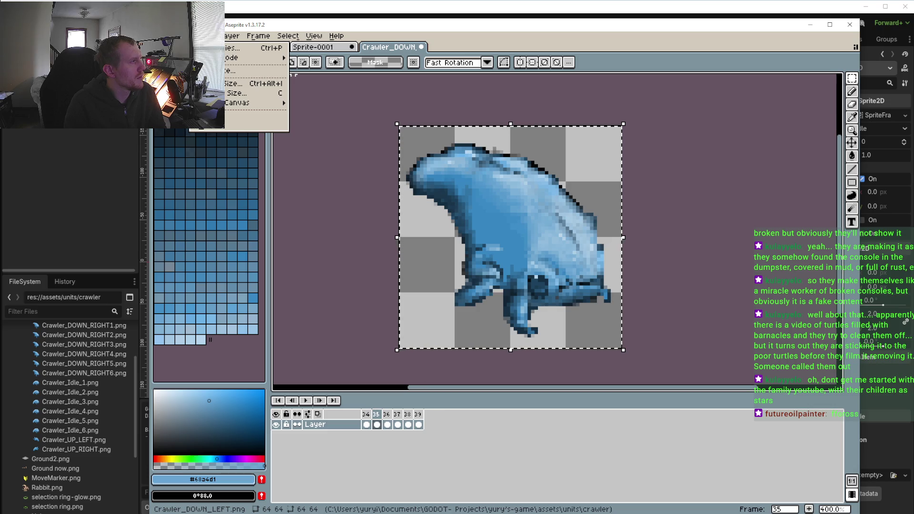
mouse_move(257, 103)
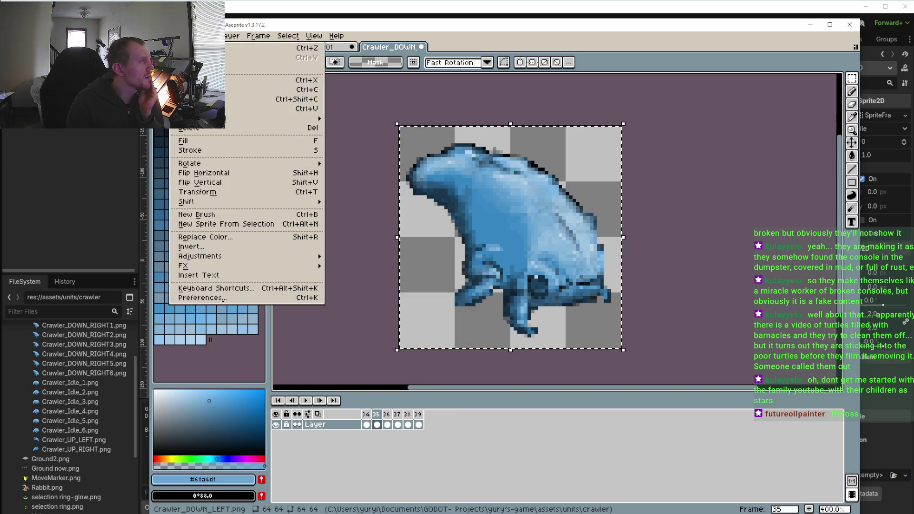
key("Escape")
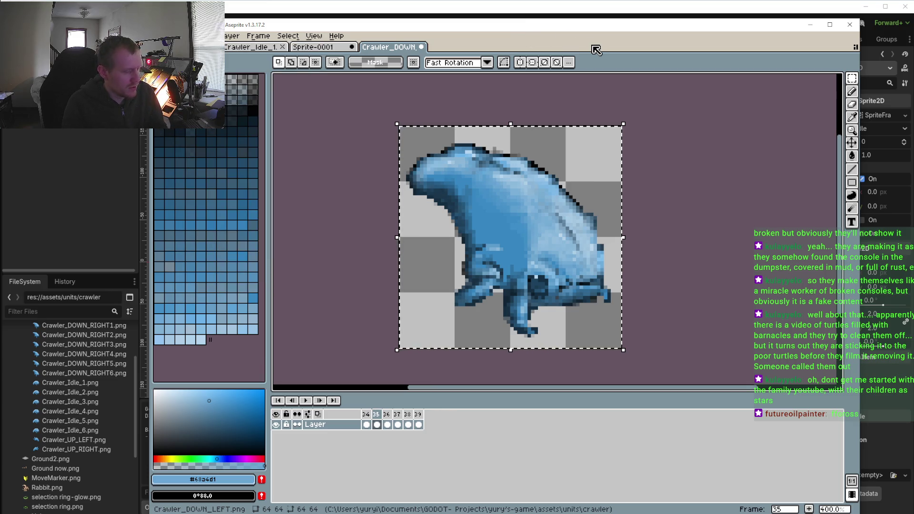
key("shift+h")
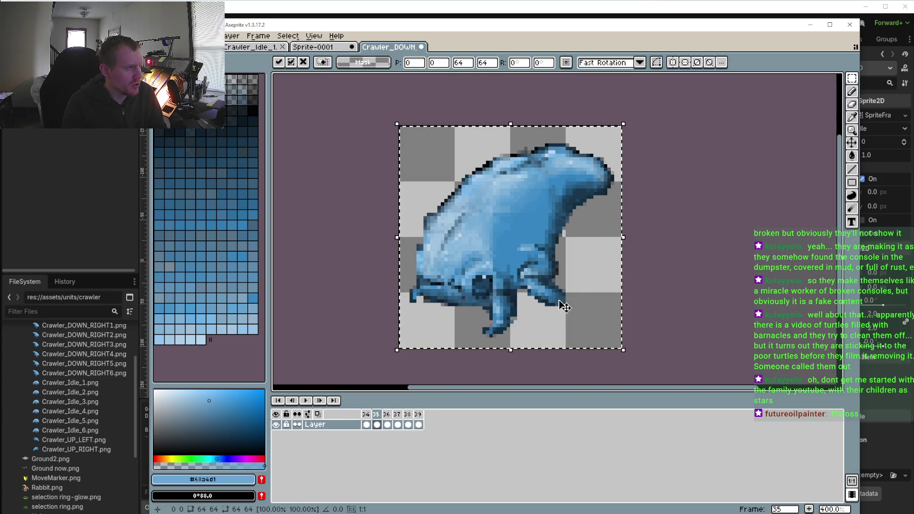
Marquee-select the frame 3 crawler in Sprite-0001, then go to the empty frame 36 of Crawler_DOWN
left_click(333, 47)
left_click(388, 416)
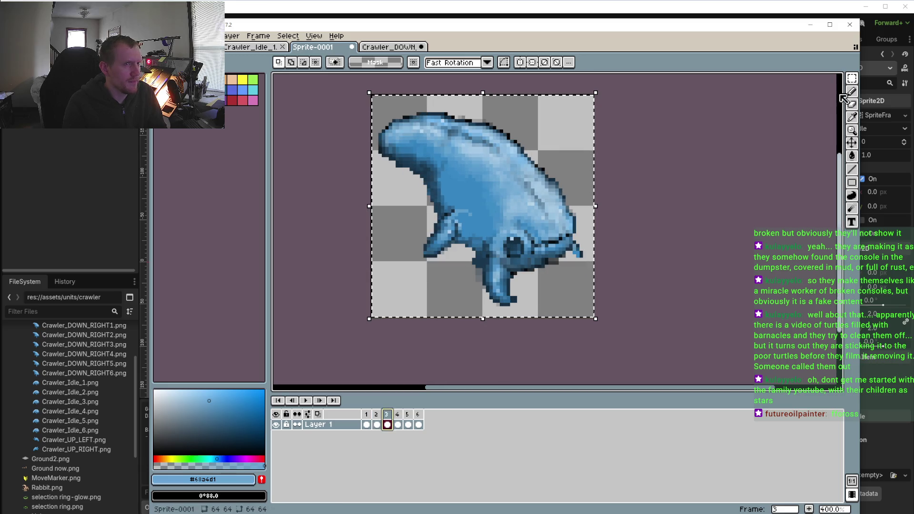
mouse_move(331, 104)
left_mouse_down()
mouse_move(506, 198)
mouse_move(668, 380)
left_mouse_up()
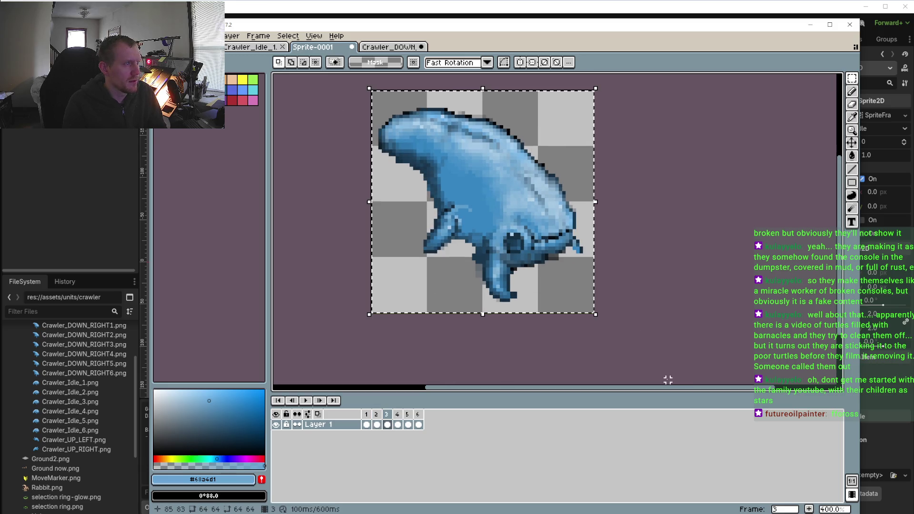
left_click(389, 47)
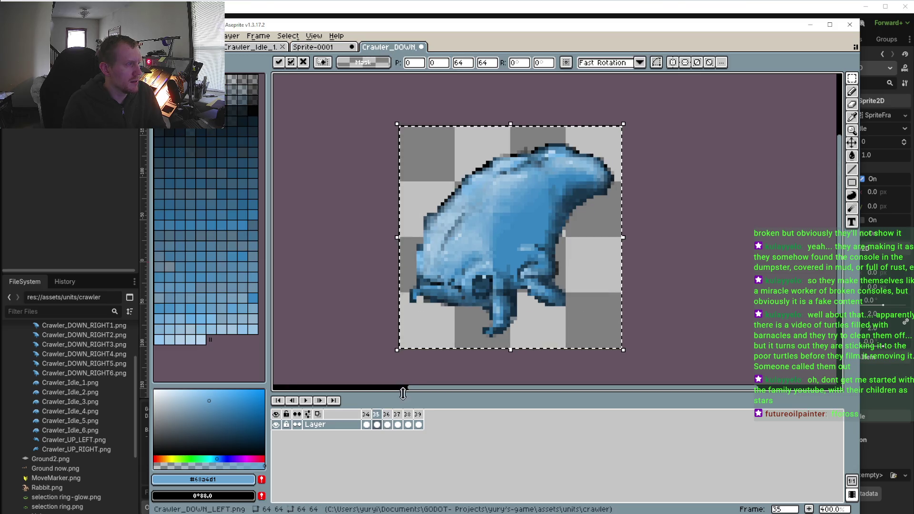
left_click(390, 417)
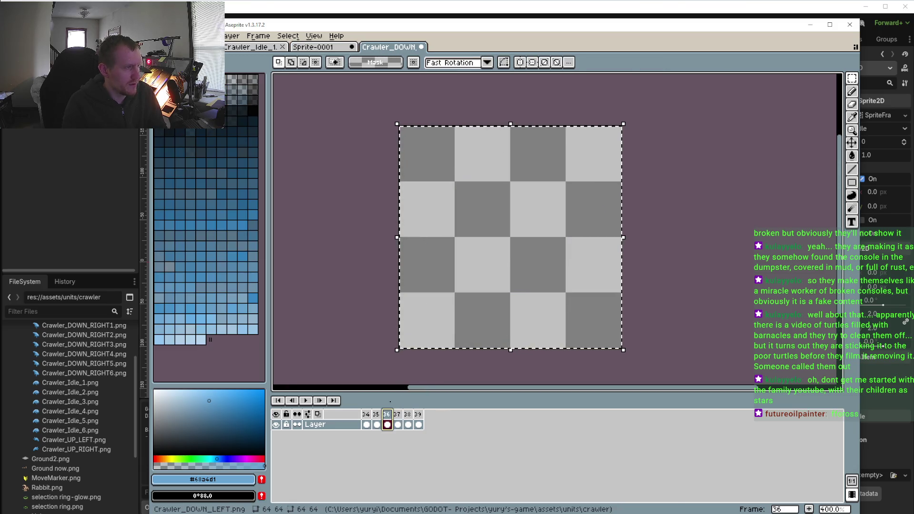
left_click(437, 331)
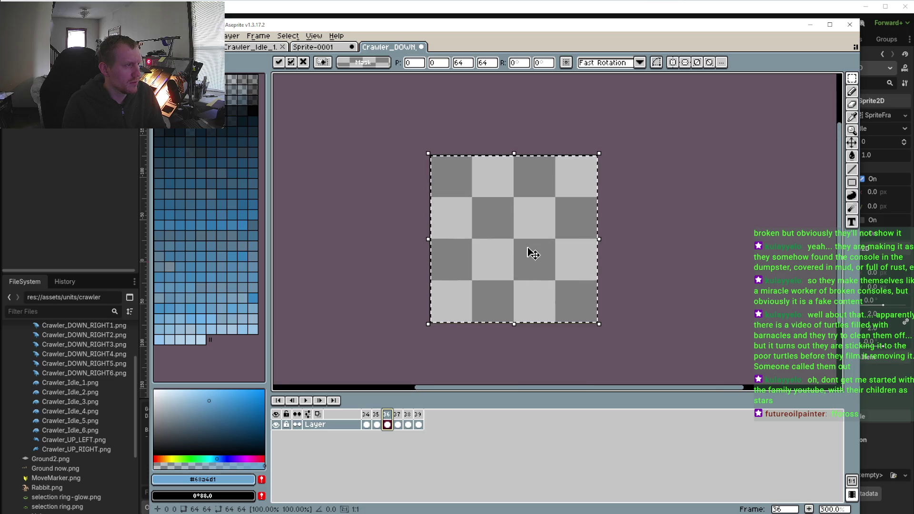
Copy the full 64×64 Sprite-0001 canvas and paste it flipped into frame 36
left_click(317, 46)
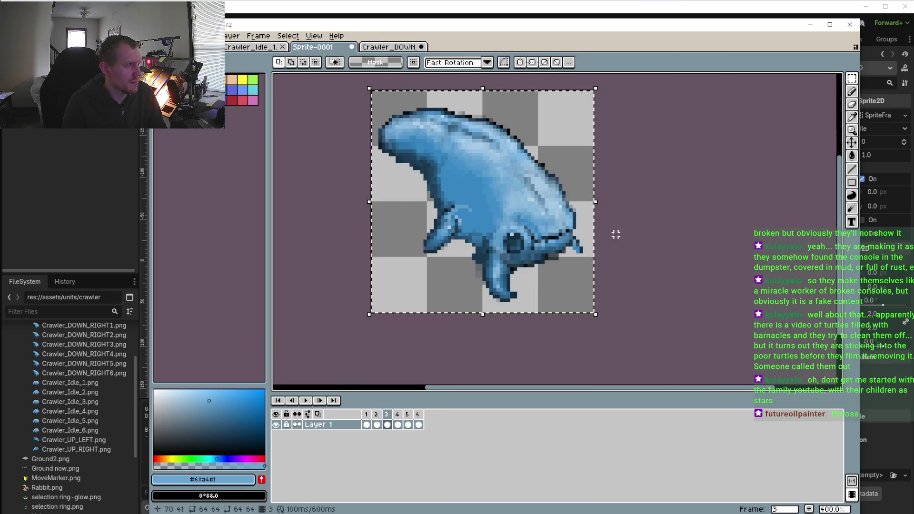
left_click(721, 287)
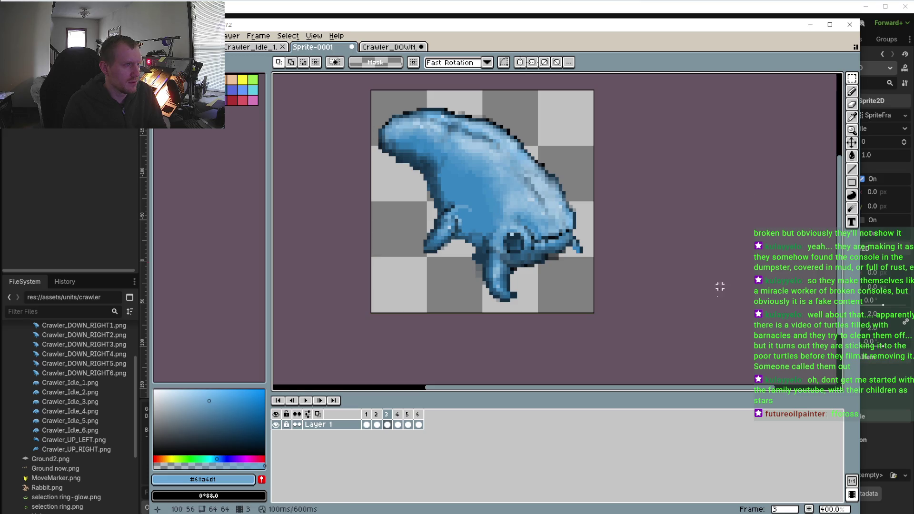
key("ctrl+a")
key("ctrl+c")
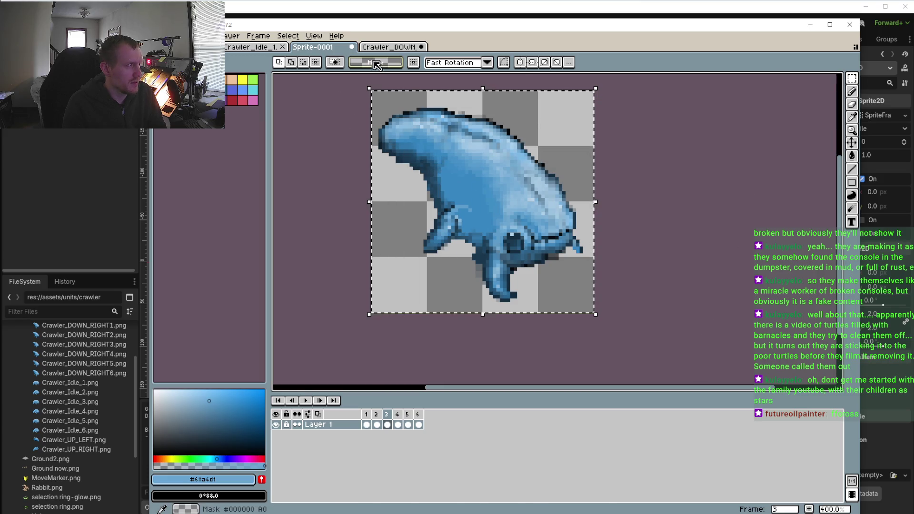
left_click(388, 47)
key("ctrl+v")
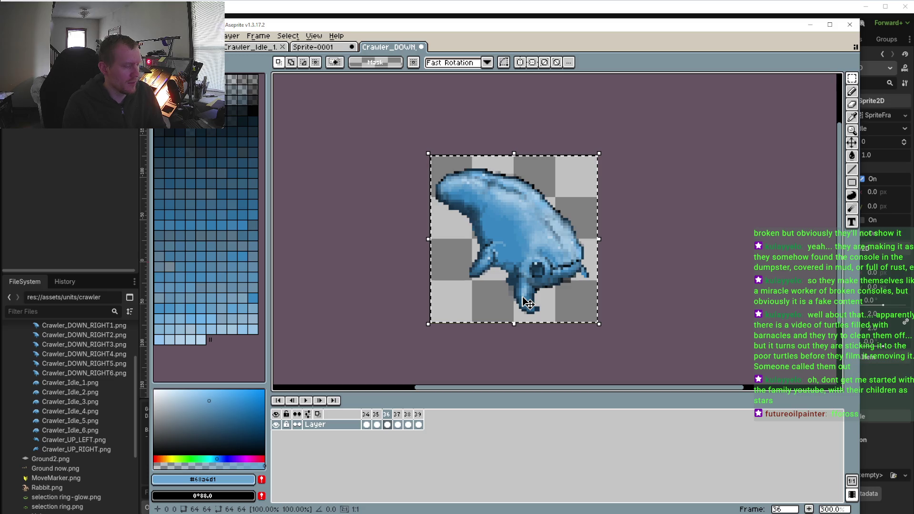
key("shift+h")
Nudge the Sprite-0001 frame 4 crawler down and paste it into frame 37
left_click(334, 47)
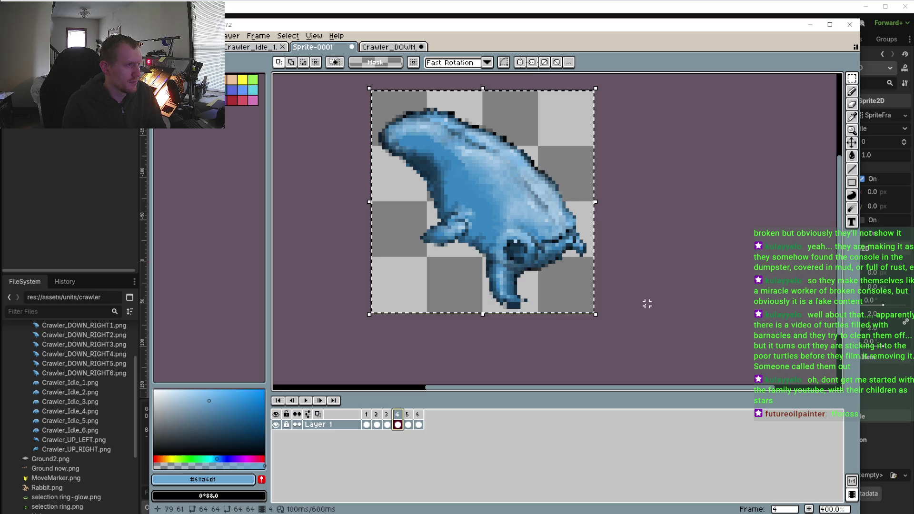
key("Down")
key("Down")
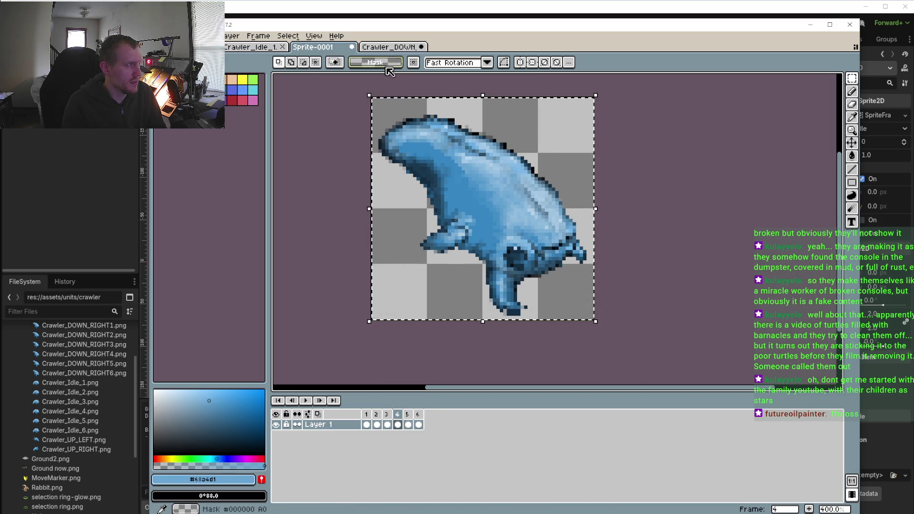
left_click(390, 48)
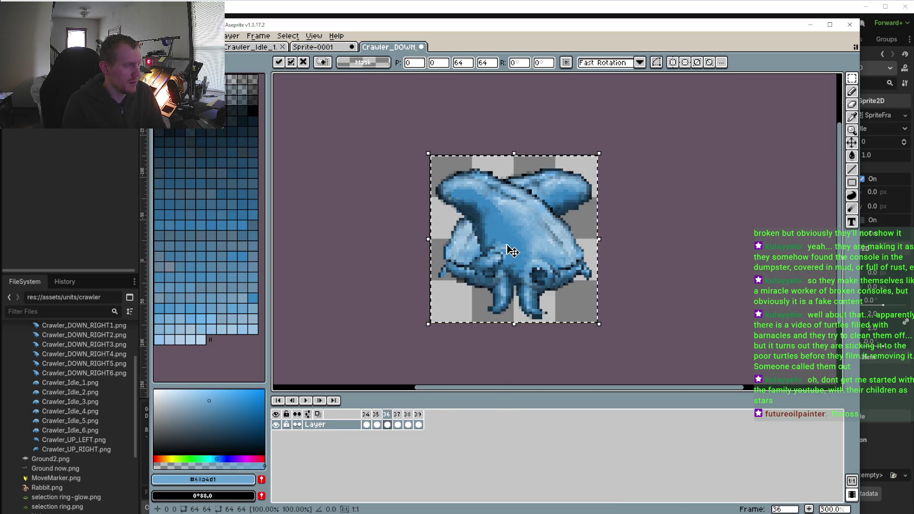
left_click(400, 418)
key("ctrl+v")
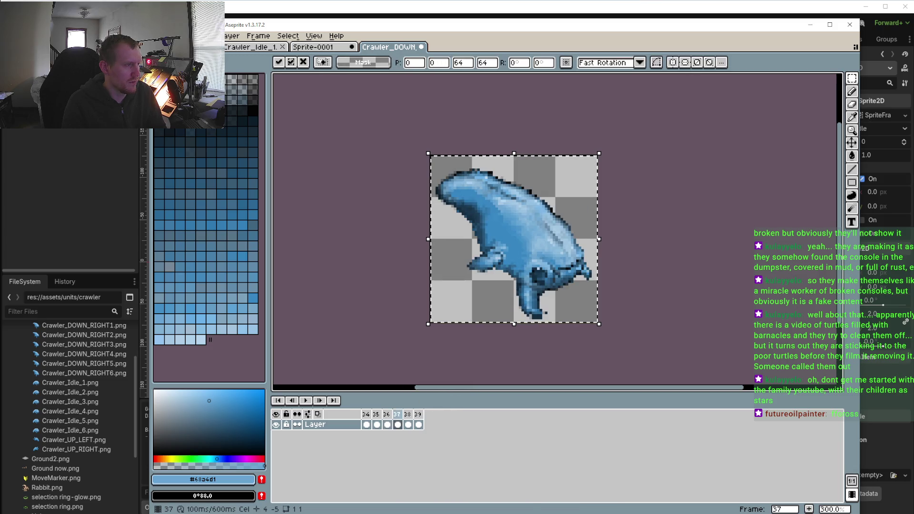
Select the frame 5 crawler in Sprite-0001 and paste it into frame 38
left_click(328, 50)
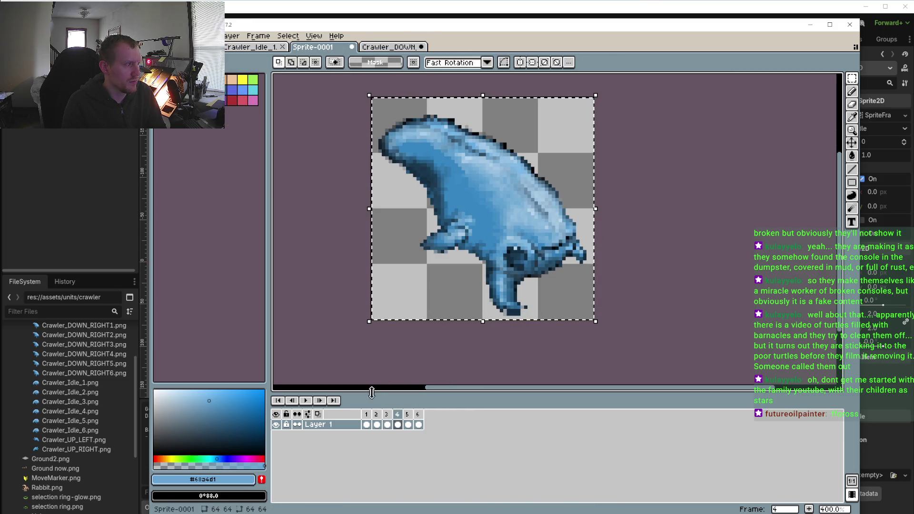
left_click(408, 425)
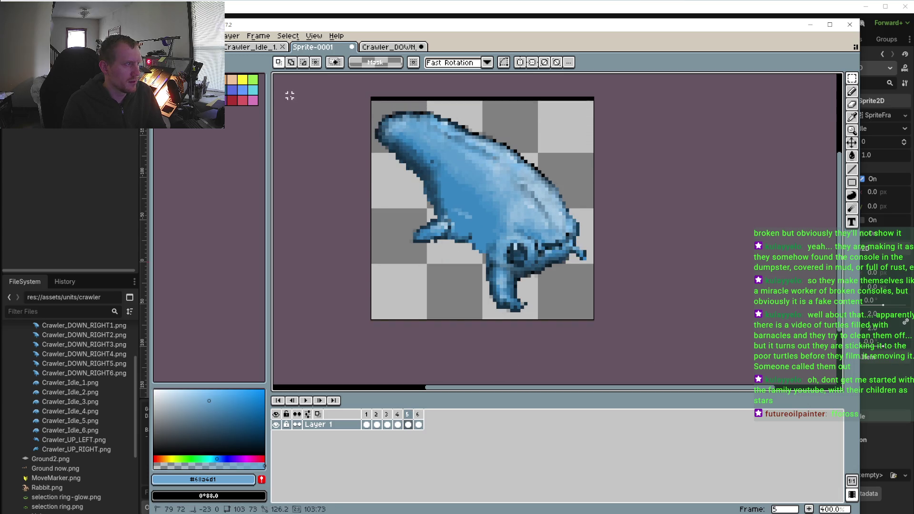
key("ctrl+a")
left_click(388, 47)
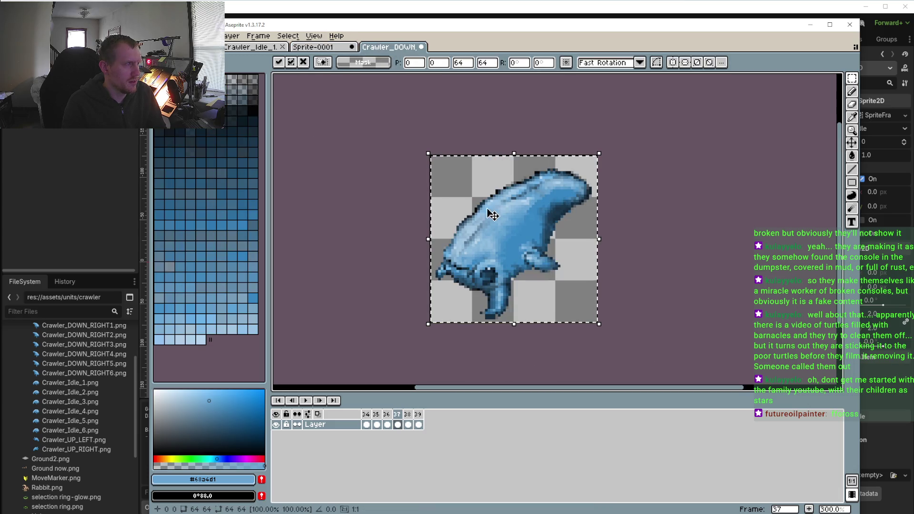
key("Escape")
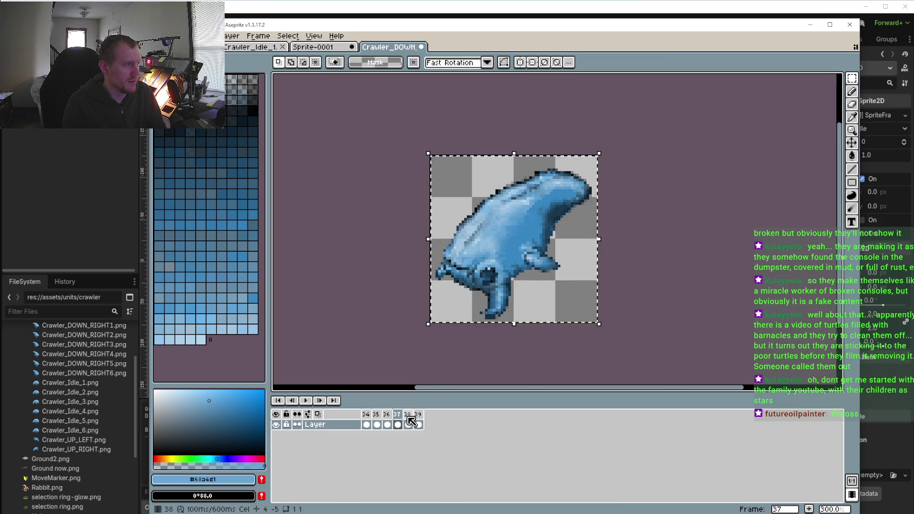
key("ctrl+v")
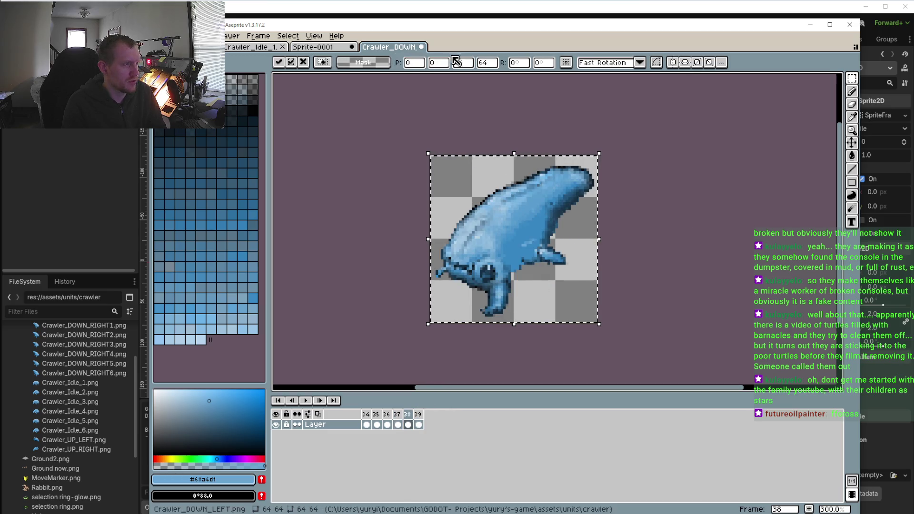
Select the frame 6 crawler in Sprite-0001 and paste it into frame 39
left_click(336, 48)
left_click(418, 414)
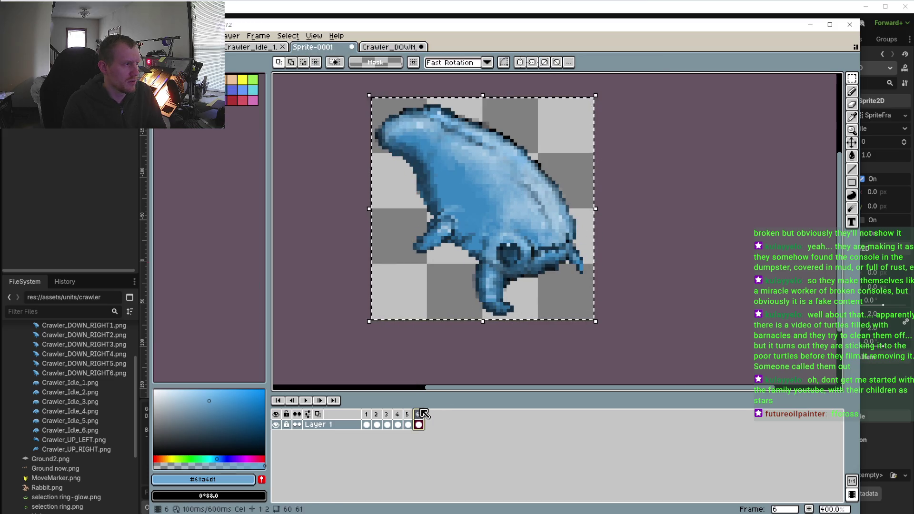
key("ctrl+a")
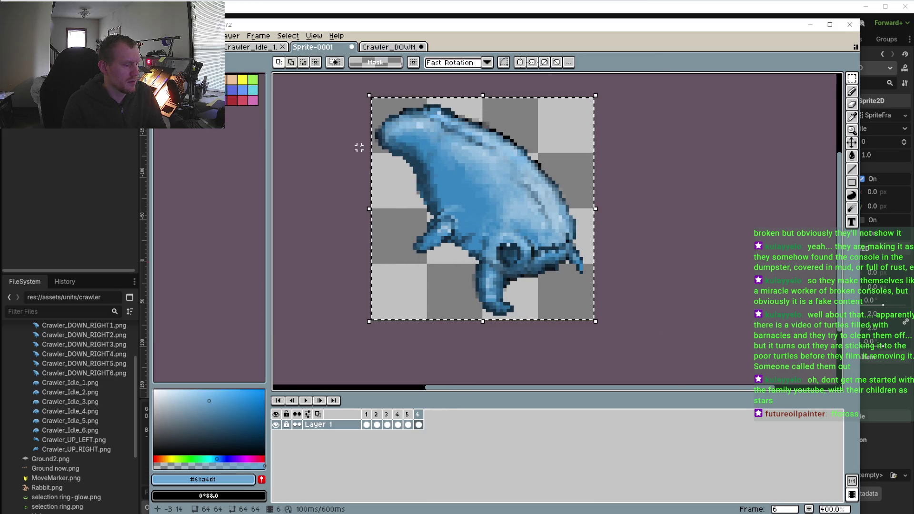
left_click(388, 47)
left_click(418, 414)
key("ctrl+v")
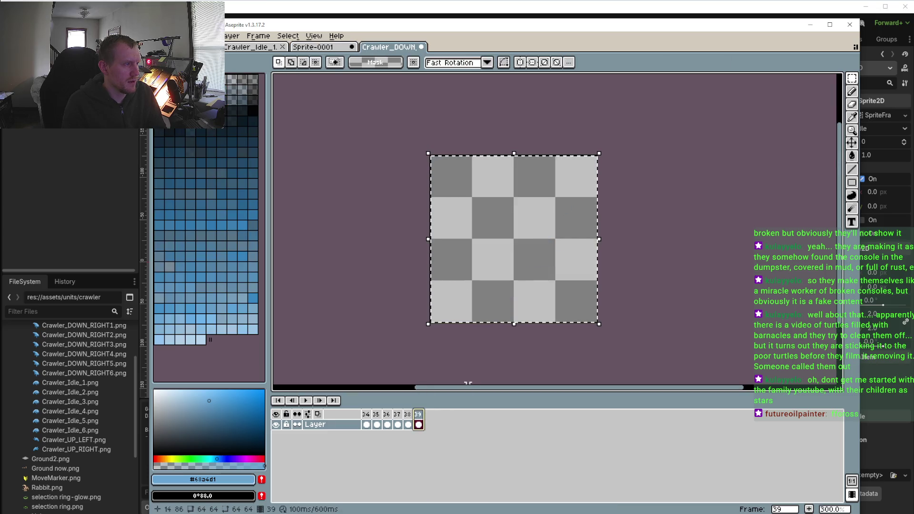
Play back the Crawler_DOWN animation to check it, then save the file
left_click(307, 400)
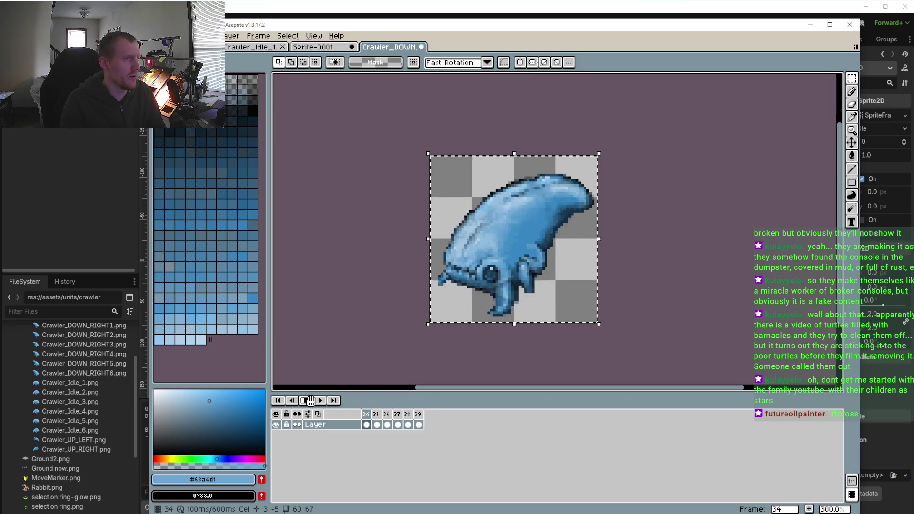
left_click(310, 401)
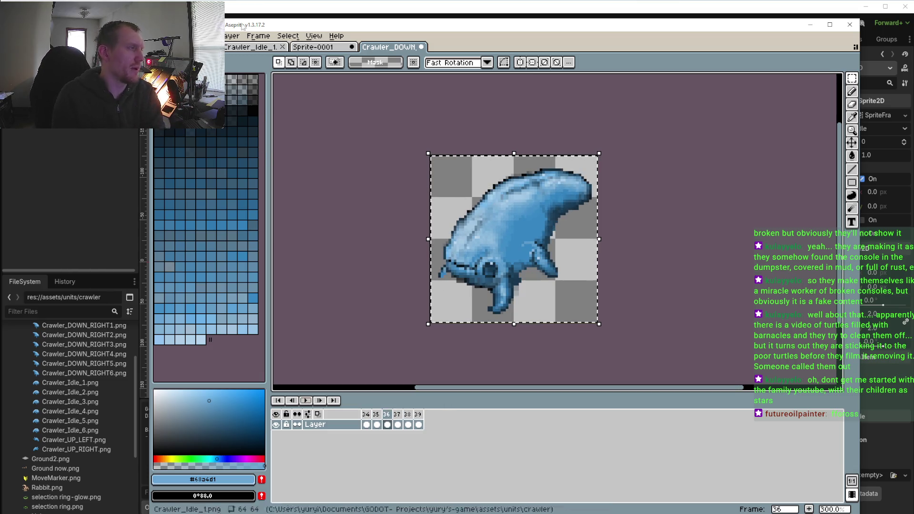
key("alt+f")
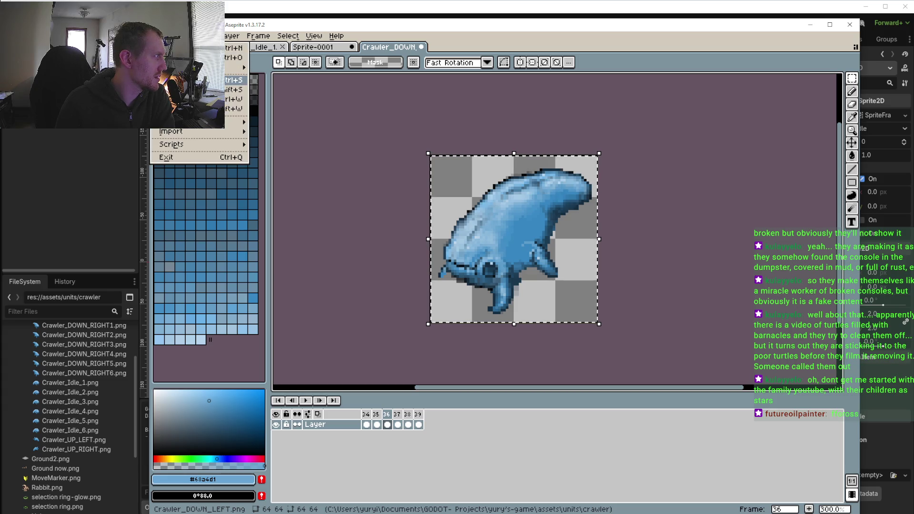
key("Return")
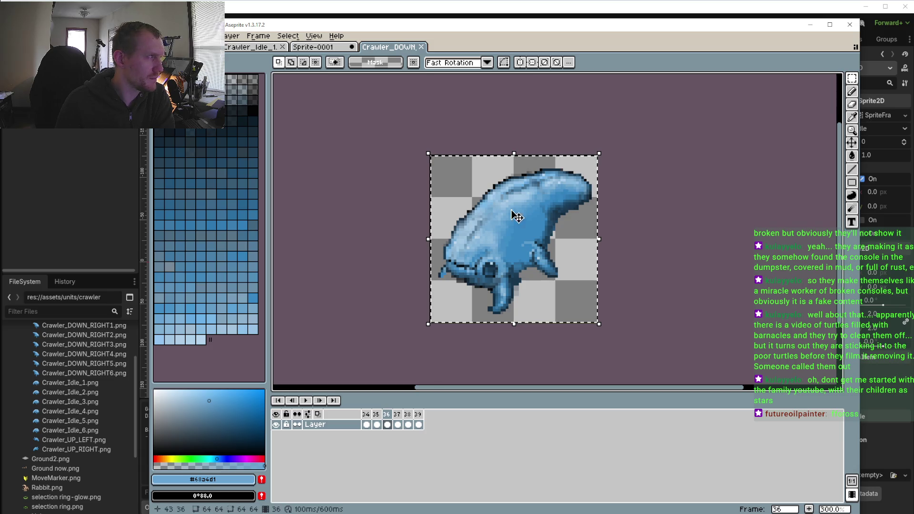
key("alt+Tab")
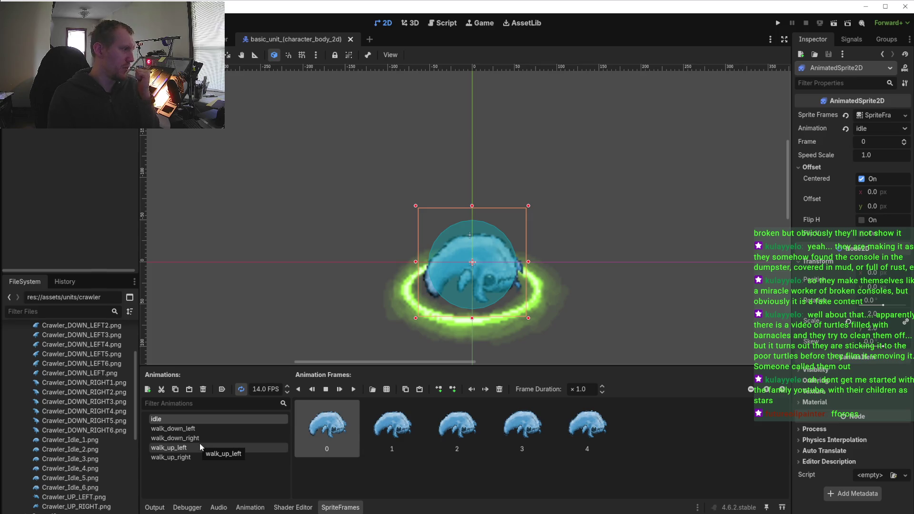
Select the walk_down_left animation and delete its single old frame
left_click(201, 440)
left_click(201, 429)
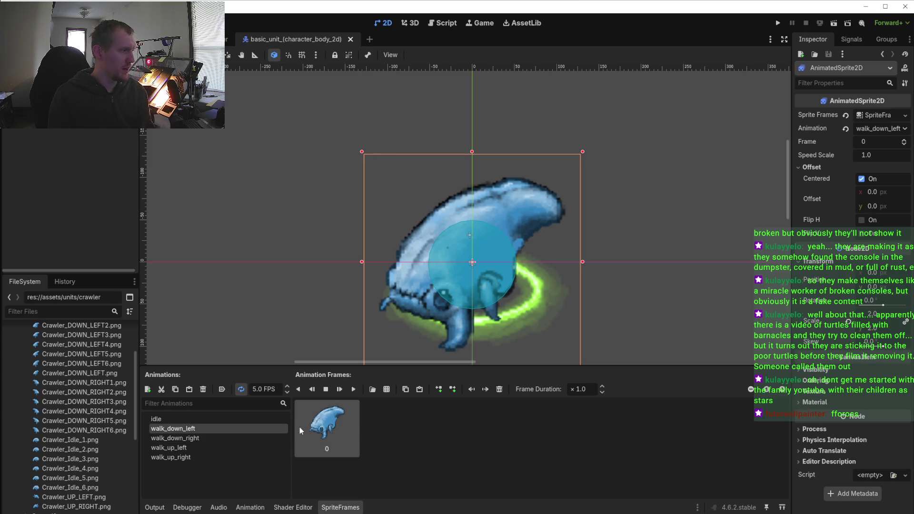
key("Delete")
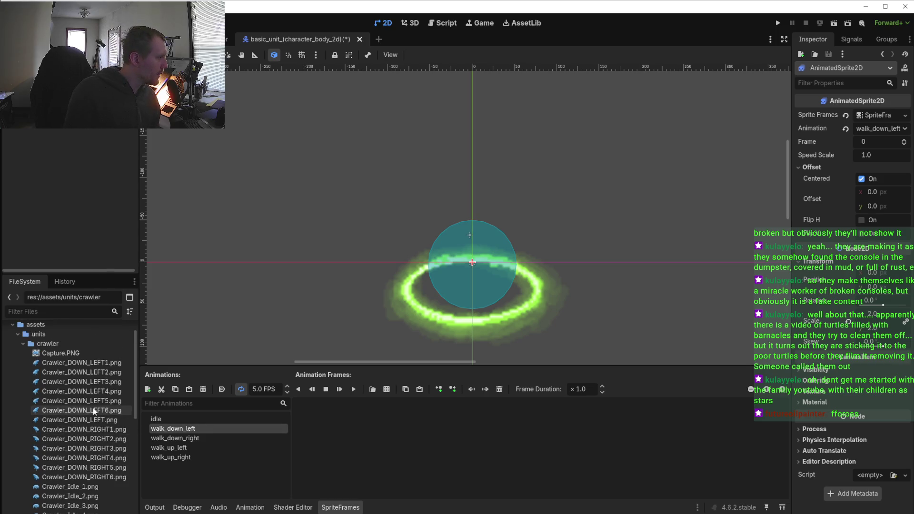
scroll(93, 411, "up", 2)
Add Crawler_DOWN_LEFT1–6.png as walk_down_left frames, preview it, and launch the game
mouse_move(112, 427)
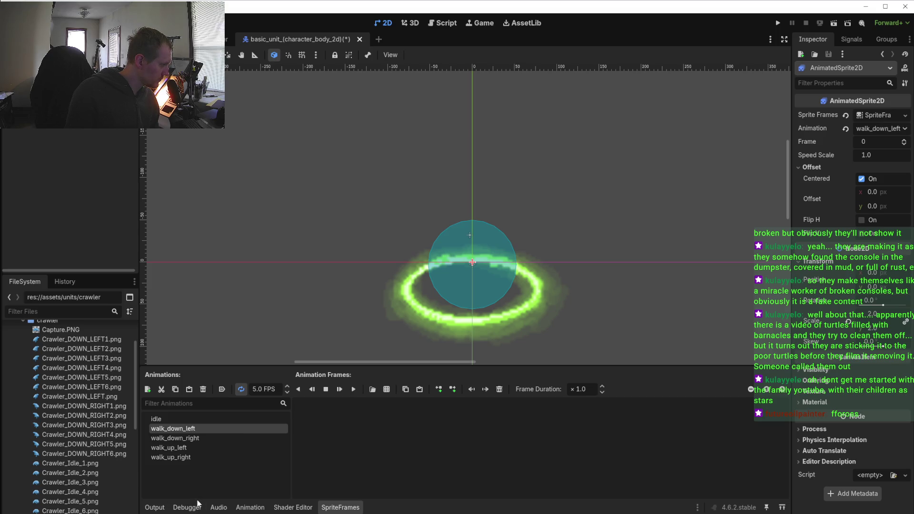
left_click(104, 389)
left_click(105, 341, "shift")
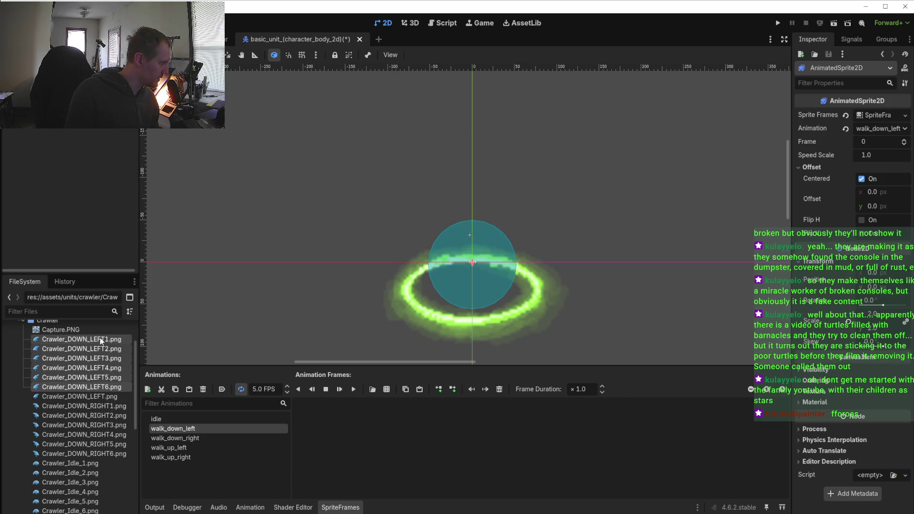
left_click_drag(101, 341, 391, 440)
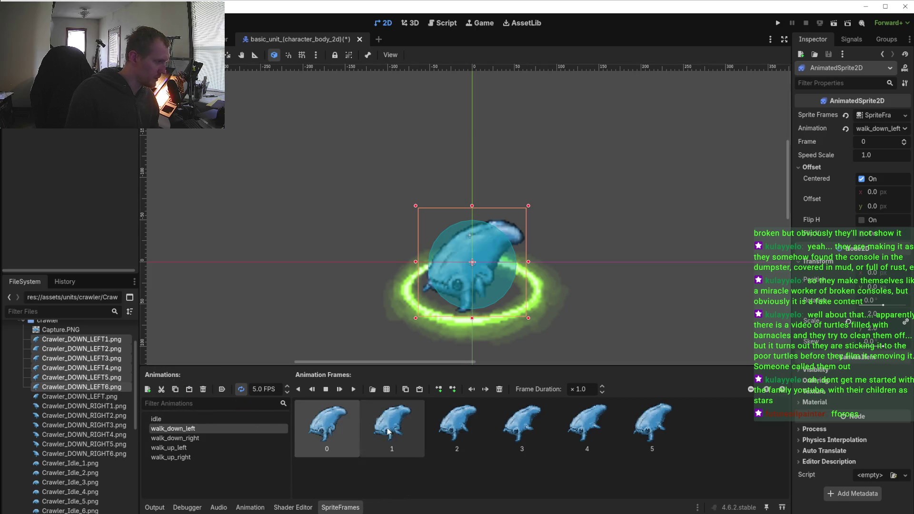
left_click(354, 390)
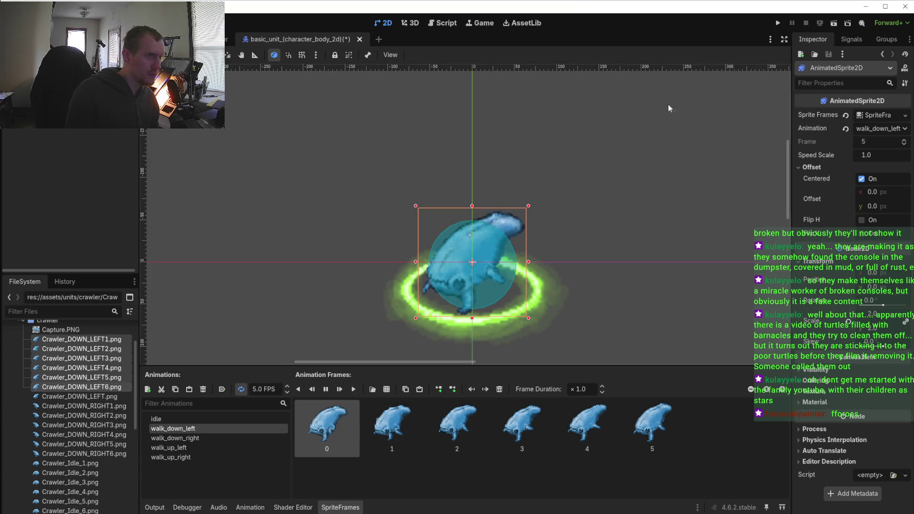
left_click(777, 23)
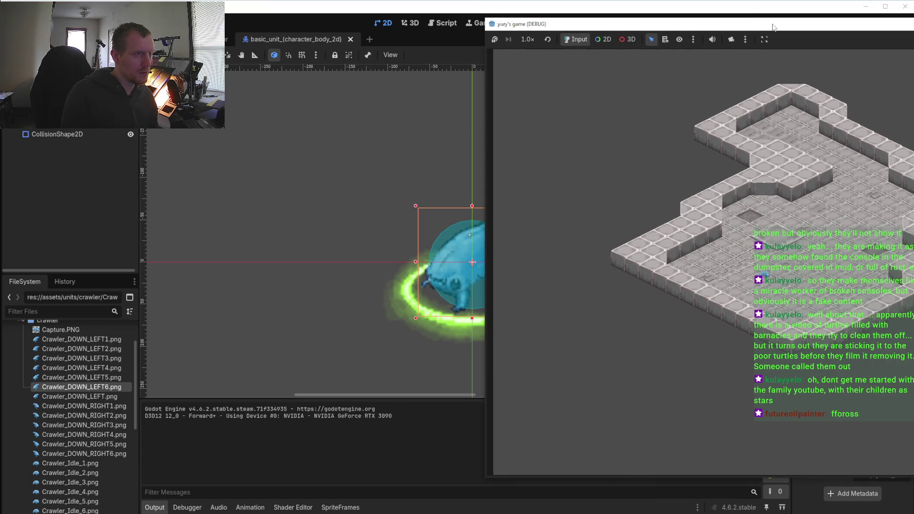
Walk the crawler to three floor spots, including down-left and down-right, then close the running game
mouse_move(769, 19)
left_mouse_down()
mouse_move(511, 13)
mouse_move(459, 40)
left_mouse_up()
scroll(453, 278, "up", 5)
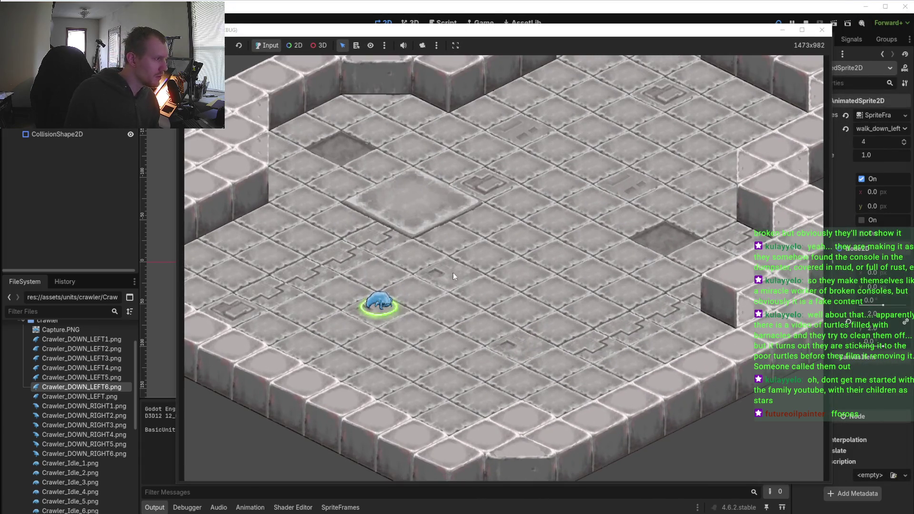
right_click(485, 268)
right_click(407, 350)
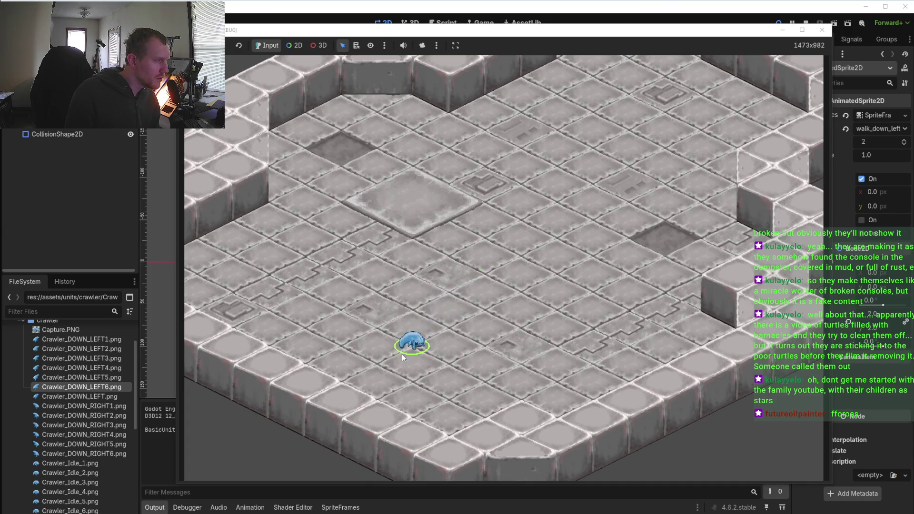
right_click(510, 383)
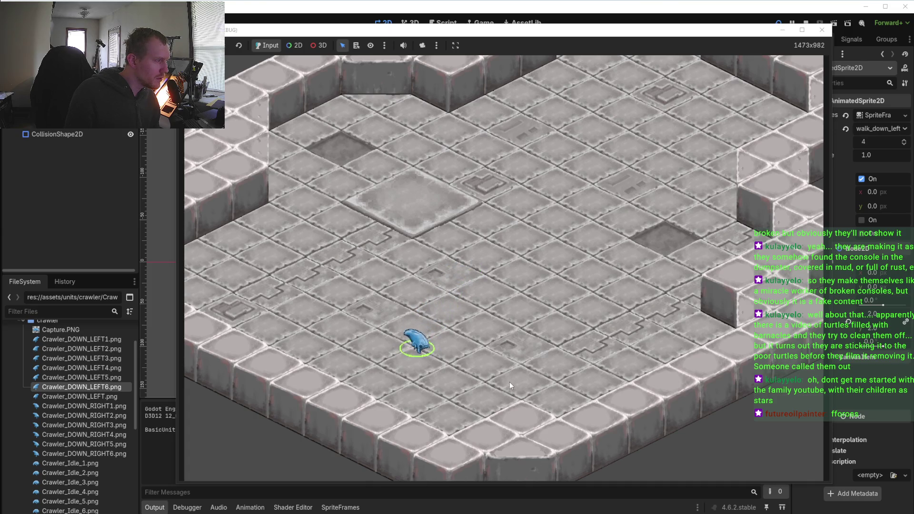
left_click(822, 32)
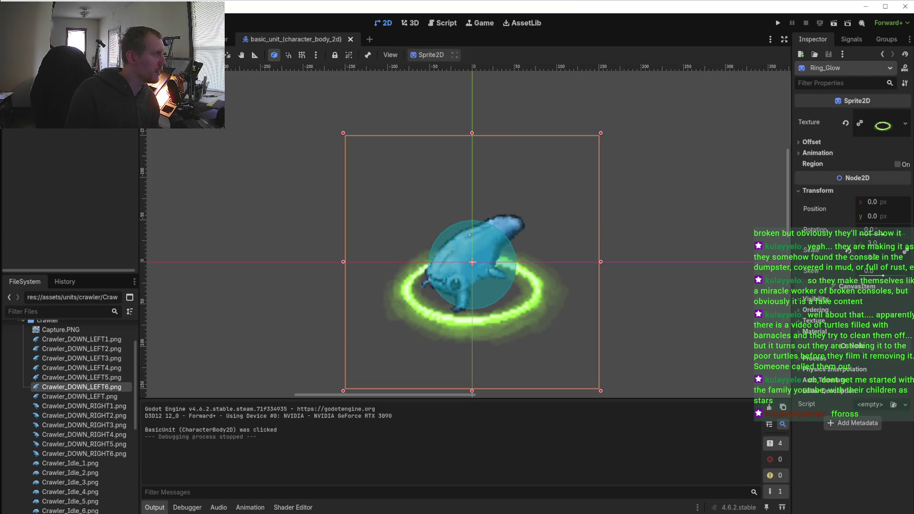
Set walk_down_left's speed to 14 FPS in SpriteFrames and run the game again
left_click(476, 267)
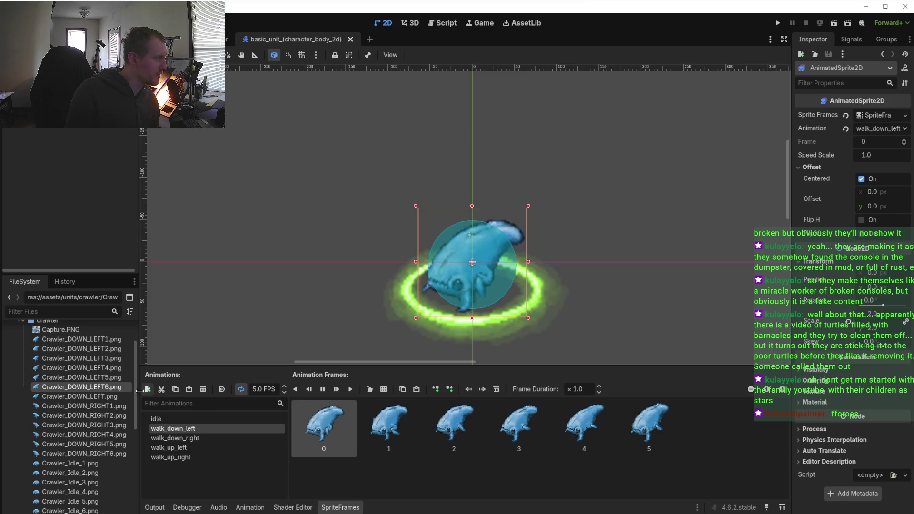
left_click(172, 438)
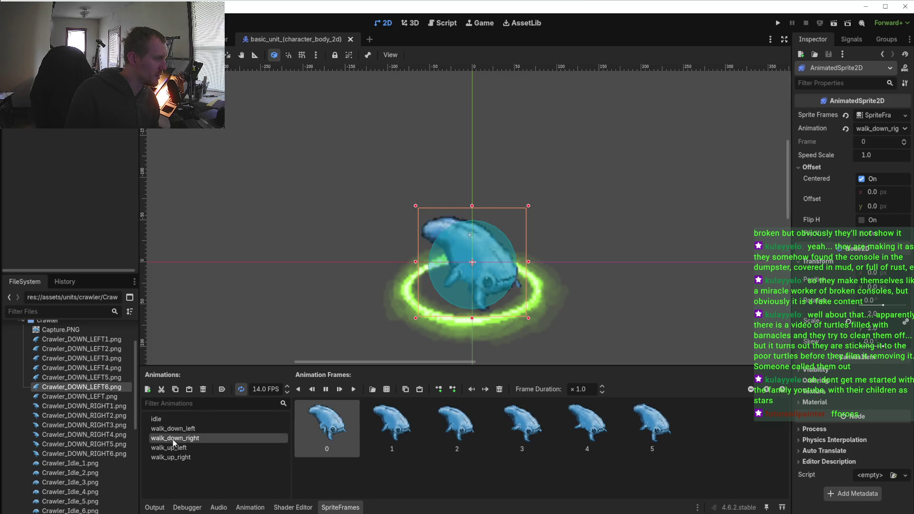
left_click(173, 429)
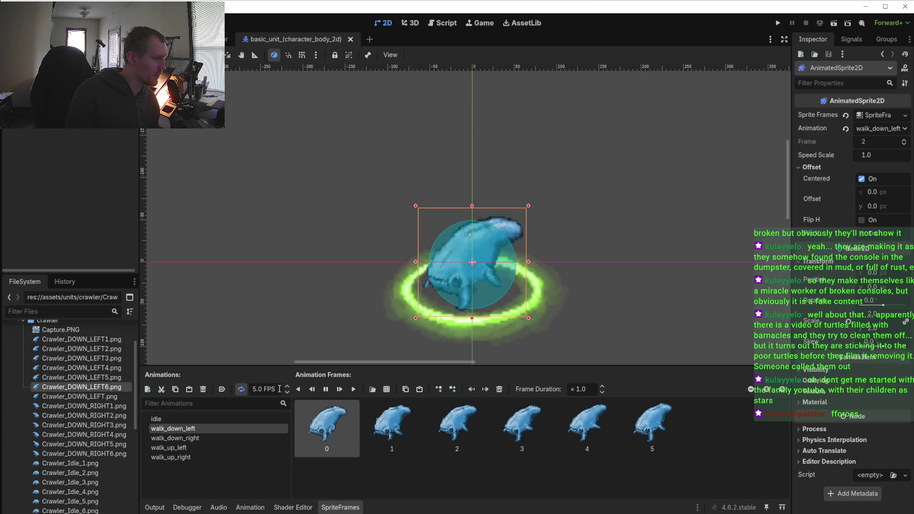
double_click(267, 389)
type("12")
key("Return")
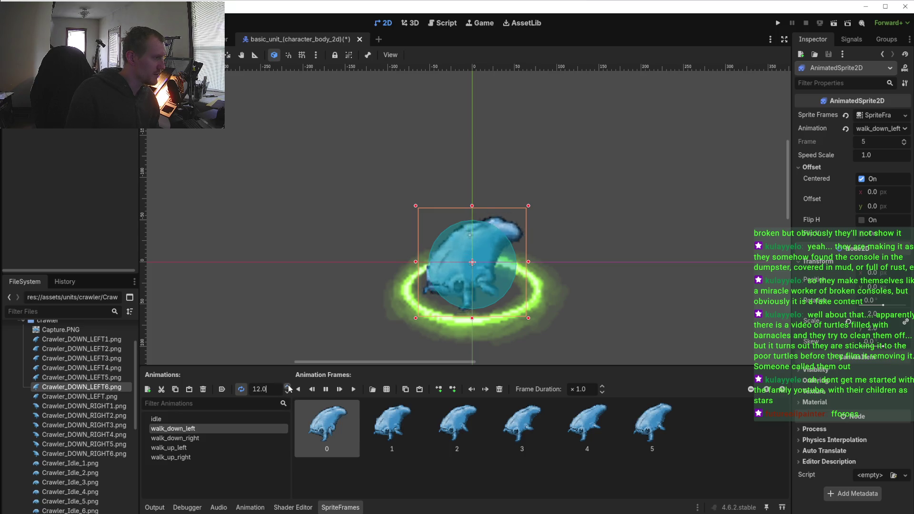
left_click(287, 387)
left_click(288, 386)
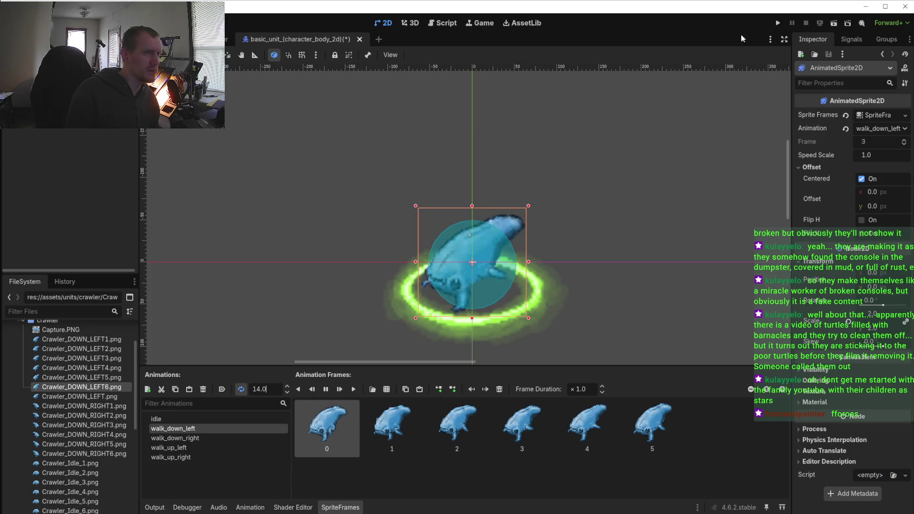
left_click(778, 23)
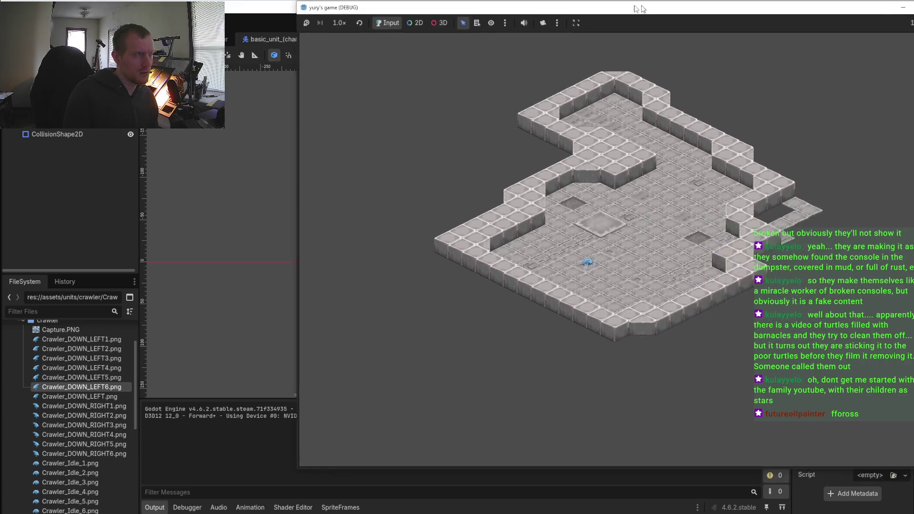
Move the game window left and walk the crawler up-right, down-left, down-right and up-left
left_click_drag(640, 9, 570, 12)
scroll(389, 265, "up", 5)
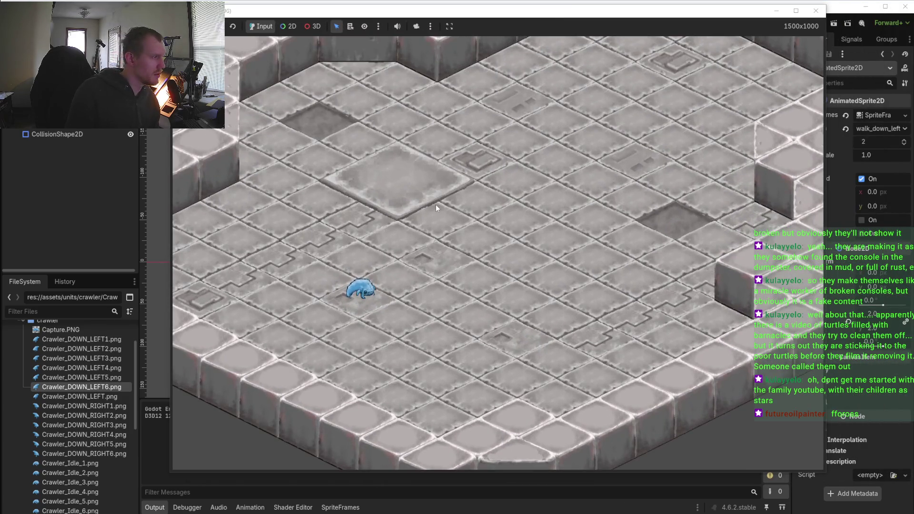
left_click(356, 290)
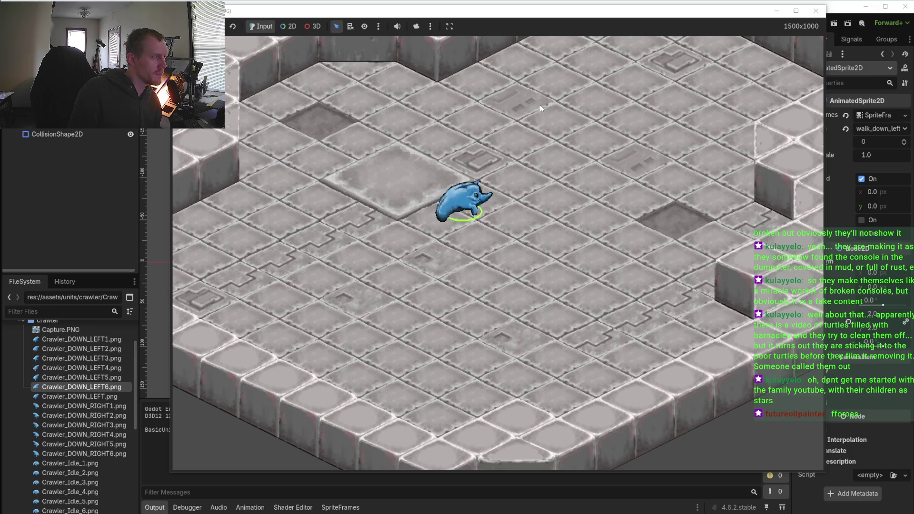
left_click(441, 341)
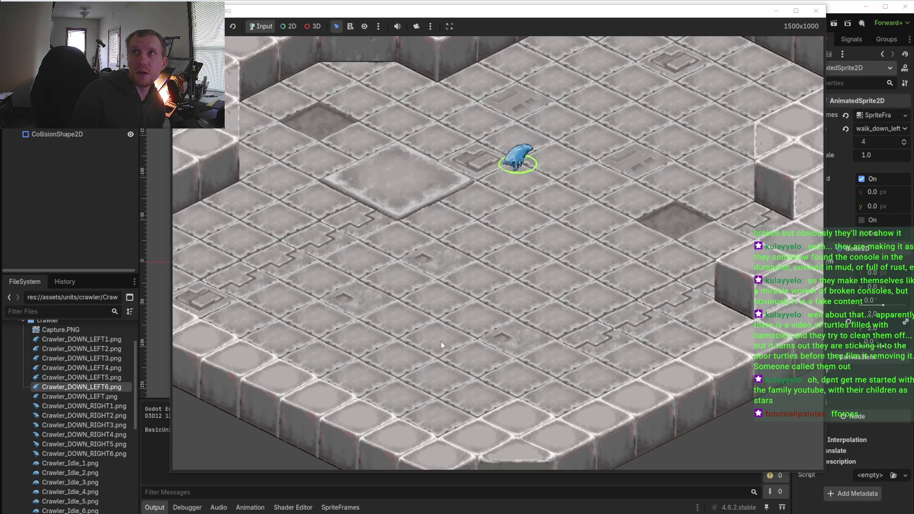
left_click(555, 401)
left_click(469, 422)
left_click(401, 301)
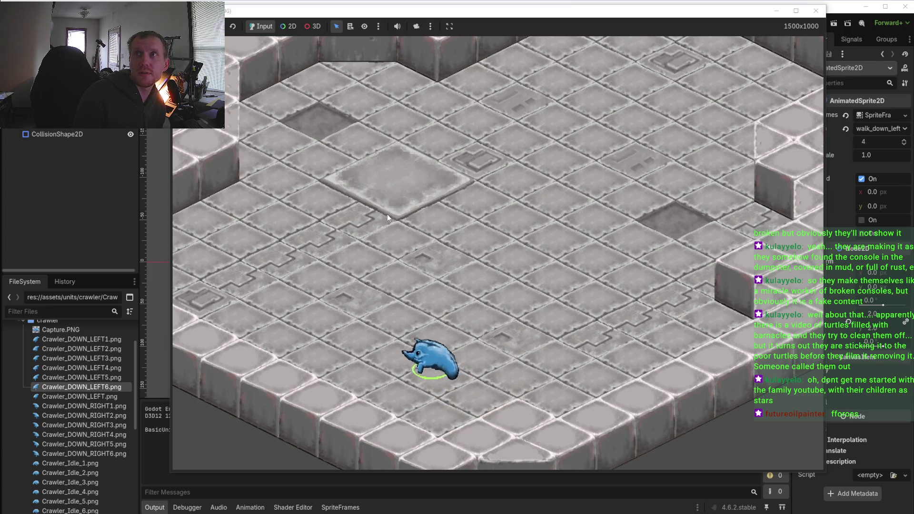
left_click(482, 182)
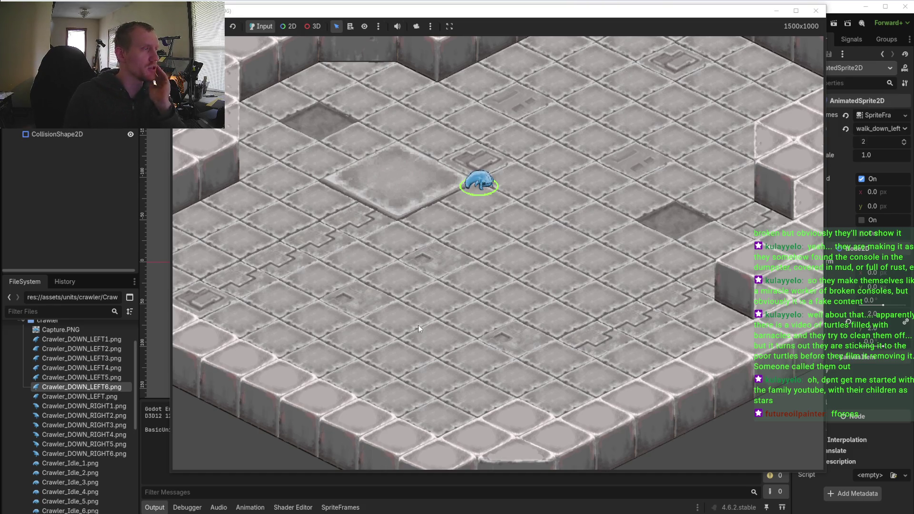
Keep steering the crawler down-left, down-right and up across the floor to check the faster walk
scroll(481, 251, "up", 3)
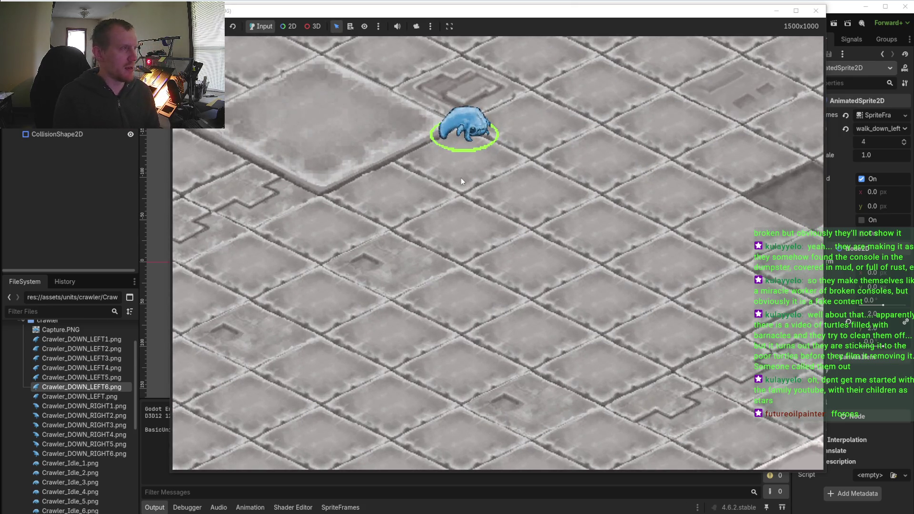
scroll(460, 191, "down", 3)
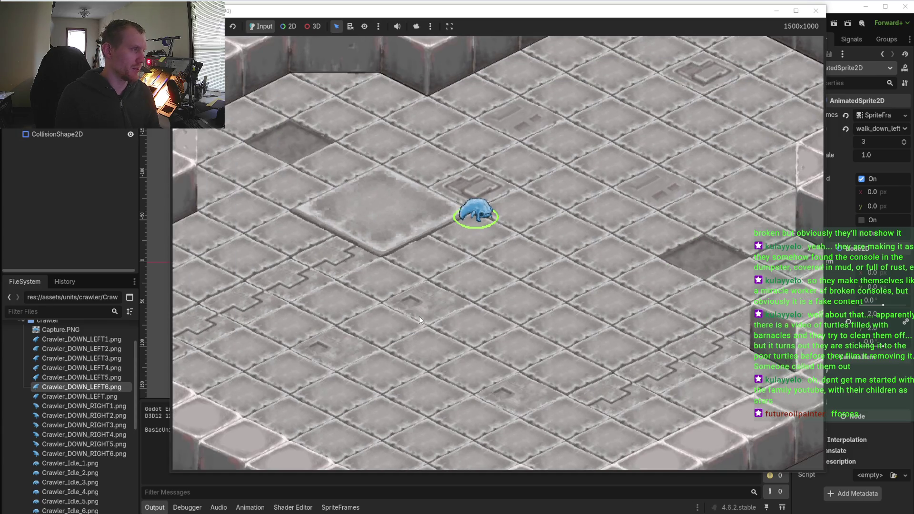
left_click(419, 320)
left_click(512, 356)
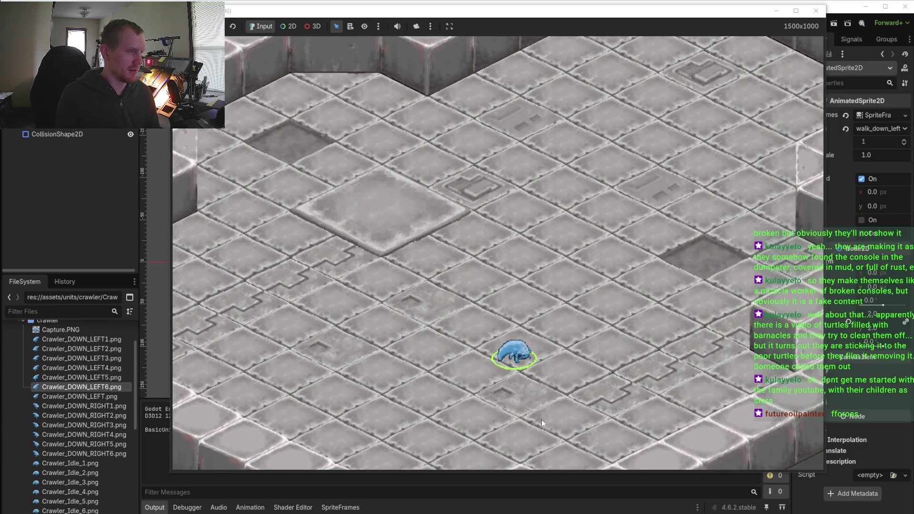
left_click(410, 402)
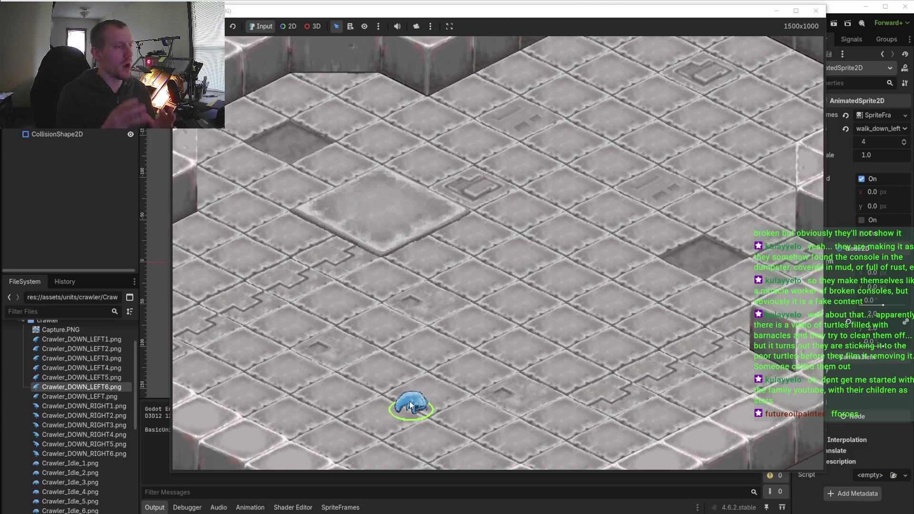
mouse_move(429, 296)
left_mouse_down()
mouse_move(484, 256)
mouse_move(402, 177)
mouse_move(484, 132)
left_mouse_up()
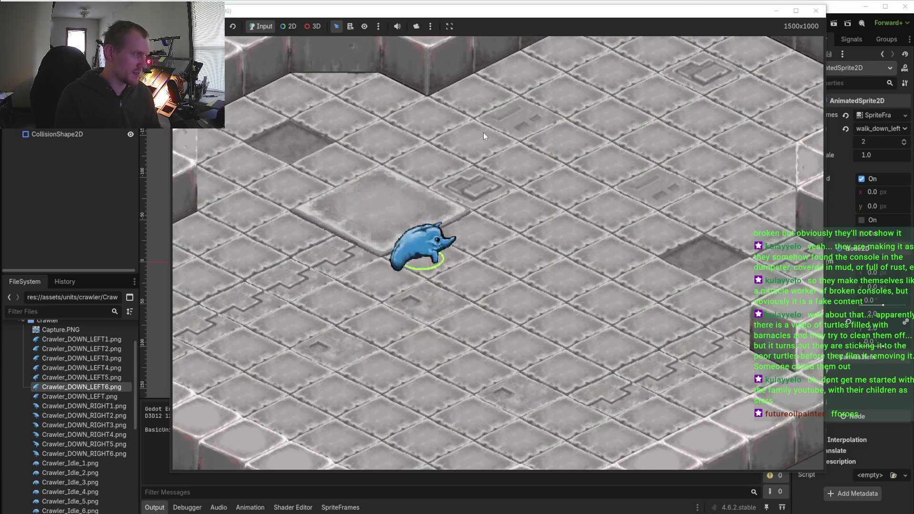
left_click(613, 341)
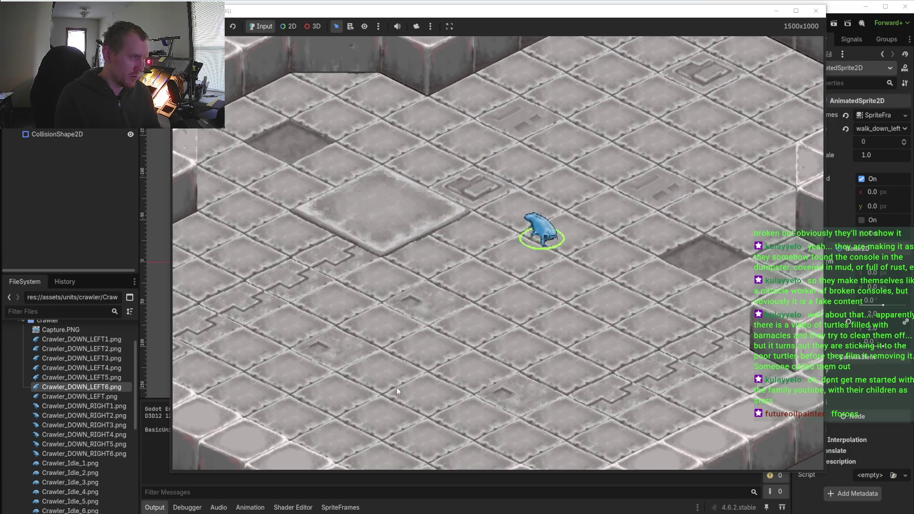
left_click(370, 390)
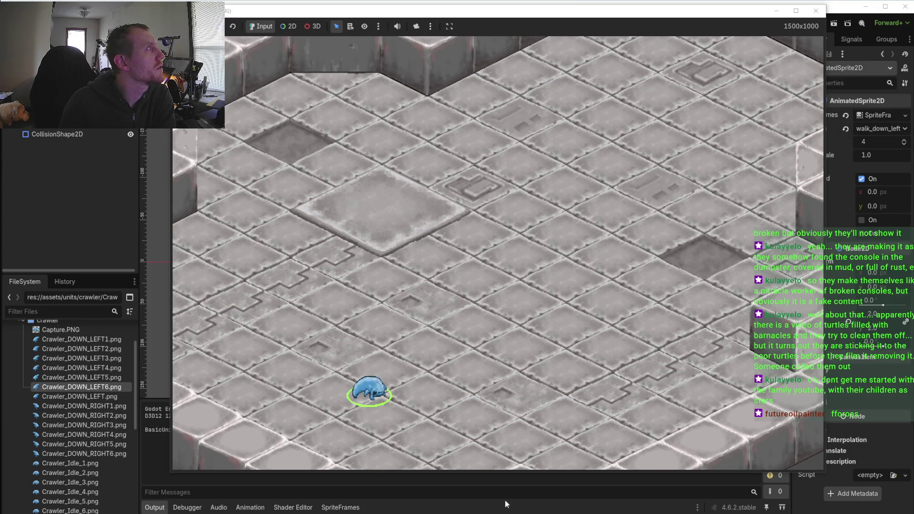
left_click_drag(398, 312, 424, 221)
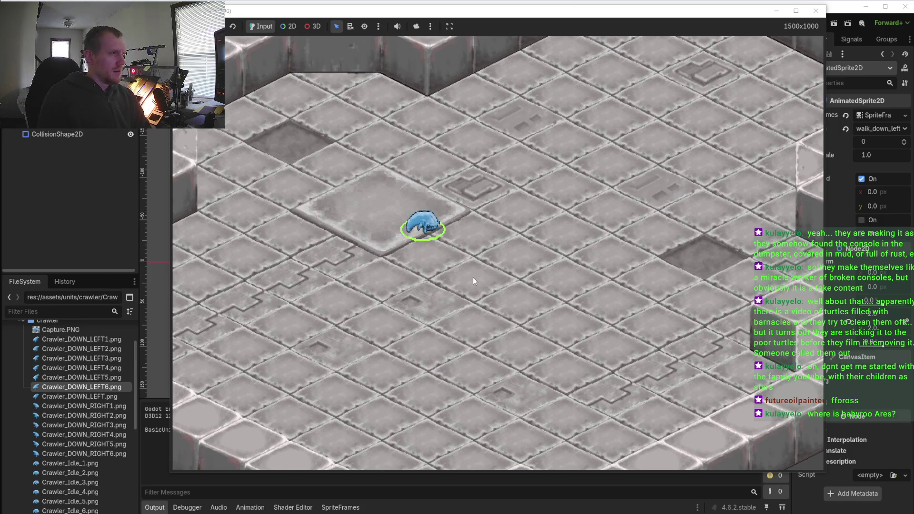
Walk the crawler back and forth between the upper floor and the lower tiles
left_click(473, 302)
left_click(492, 156)
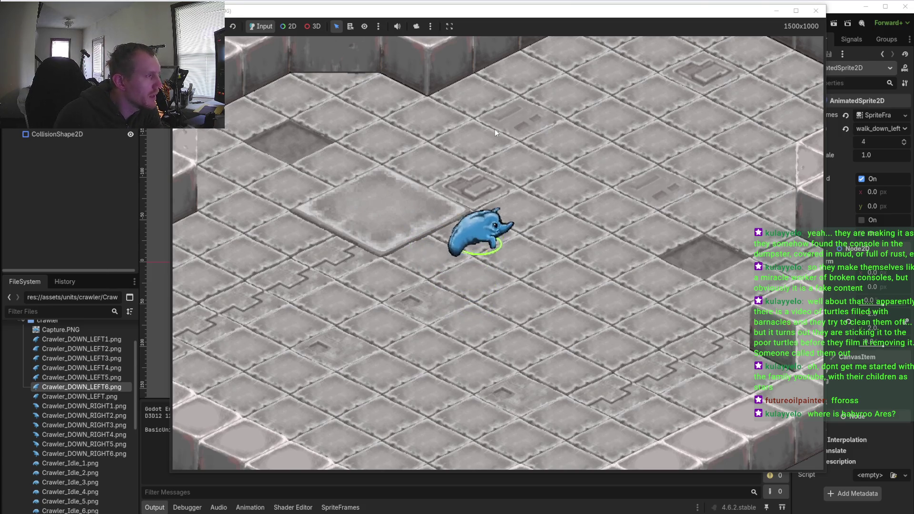
left_click(593, 324)
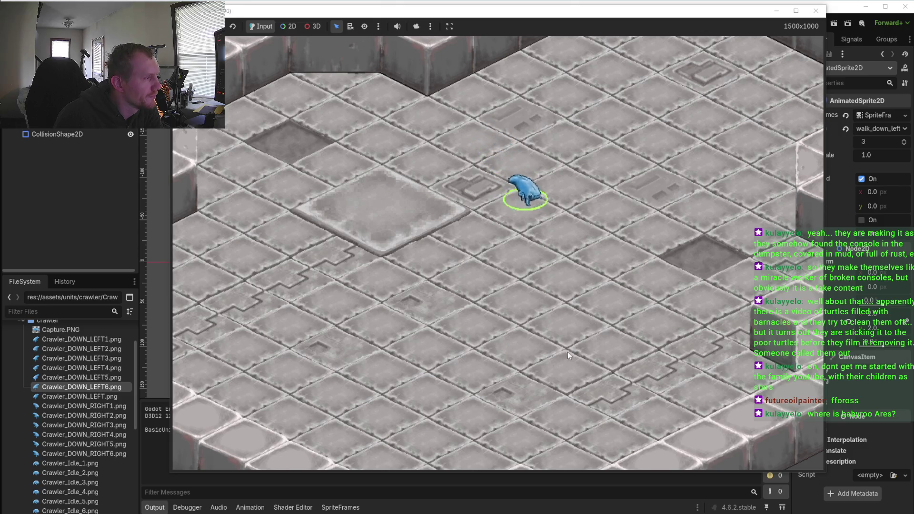
left_click(493, 212)
left_click(307, 371)
left_click(541, 430)
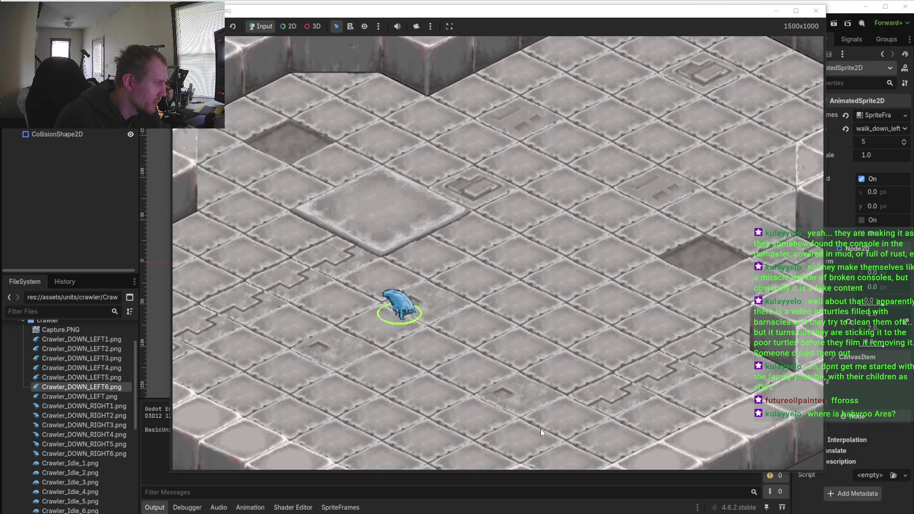
left_click(356, 432)
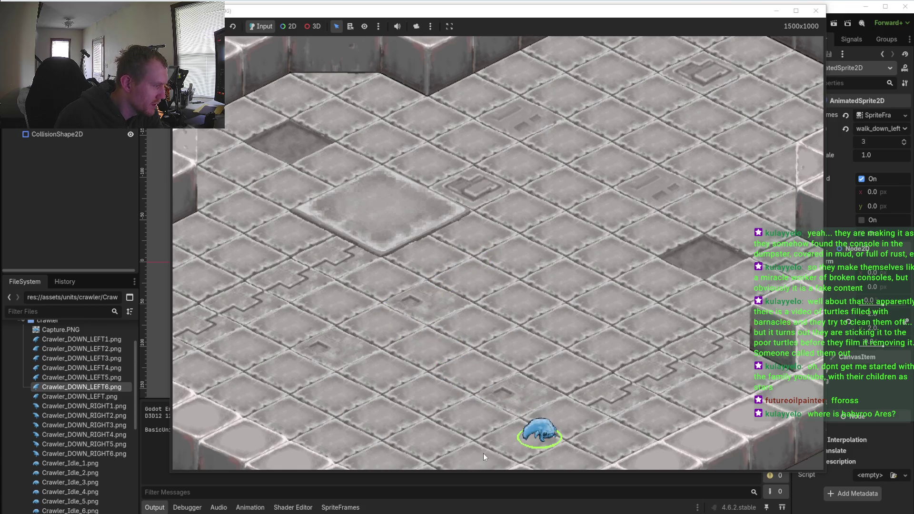
left_click(553, 183)
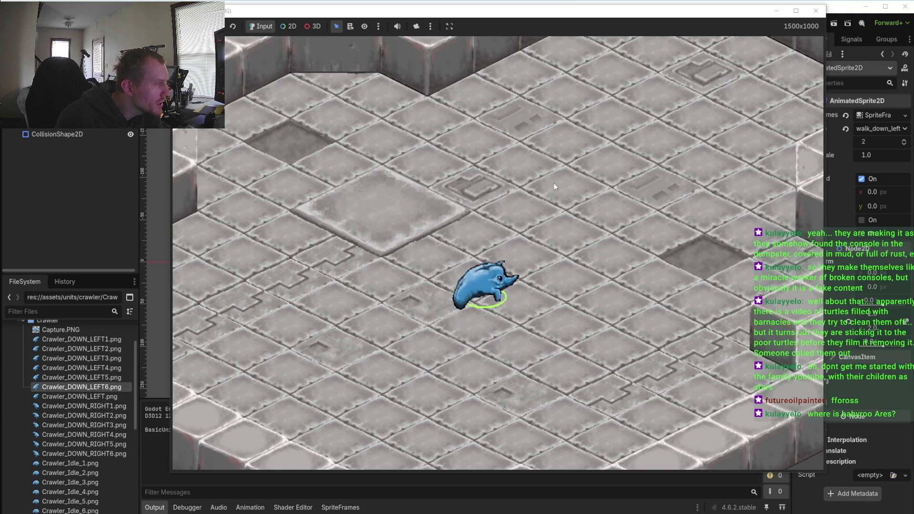
left_click(473, 236)
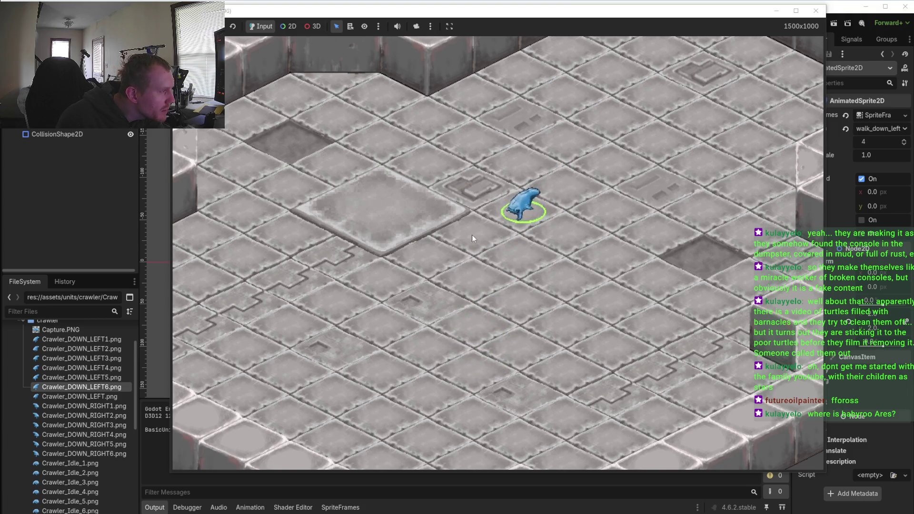
left_click(537, 281)
left_click(471, 318)
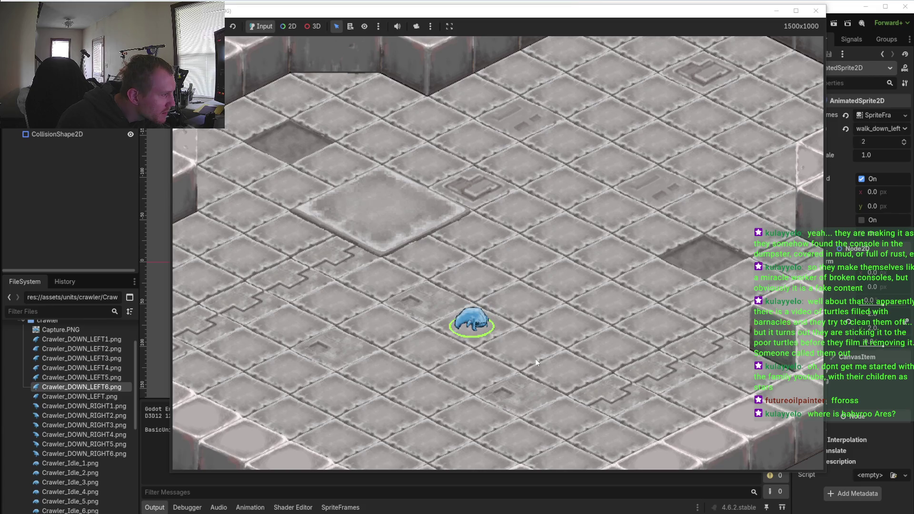
left_click(555, 373)
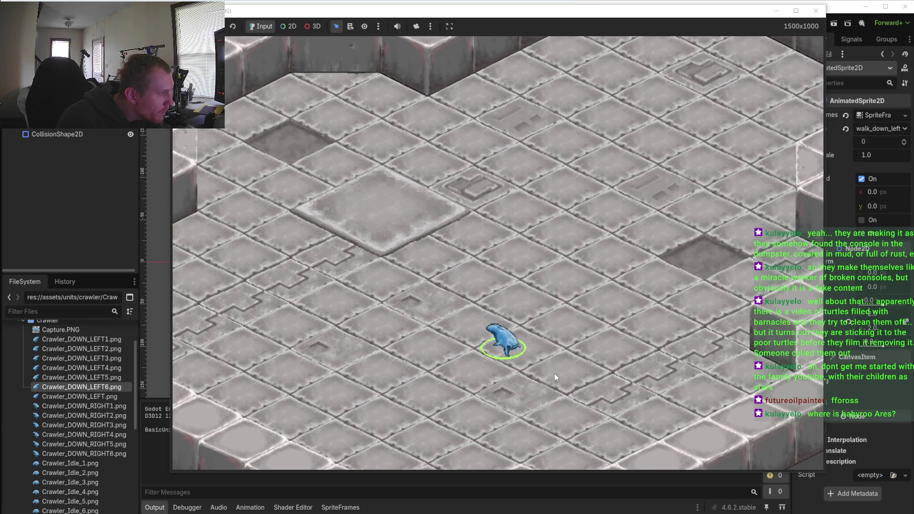
Keep zigzagging the crawler past the raised slab, ending on the lower floor
left_click(517, 388)
left_click(538, 415)
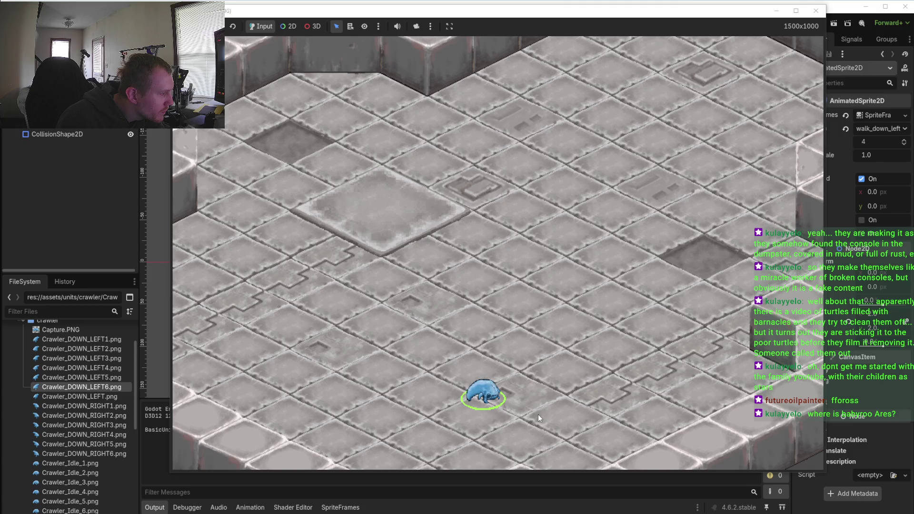
left_click(493, 179)
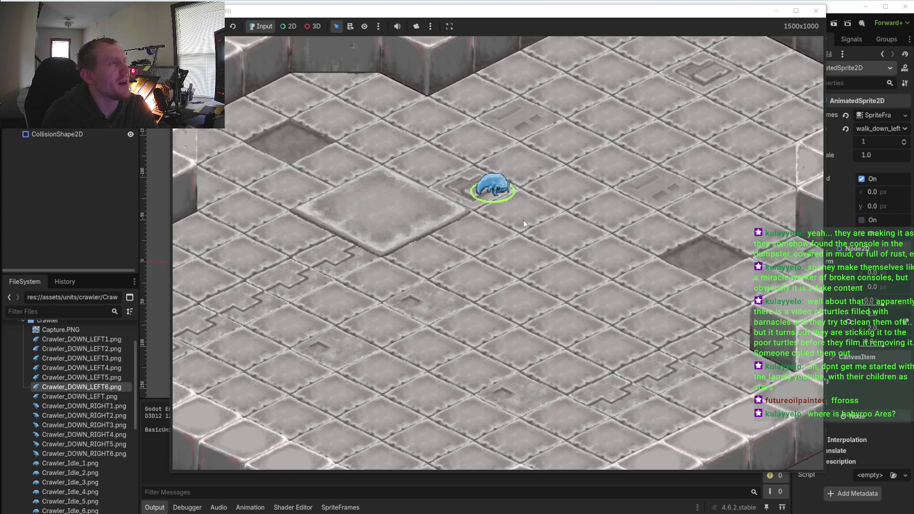
left_click(546, 231)
left_click(463, 278)
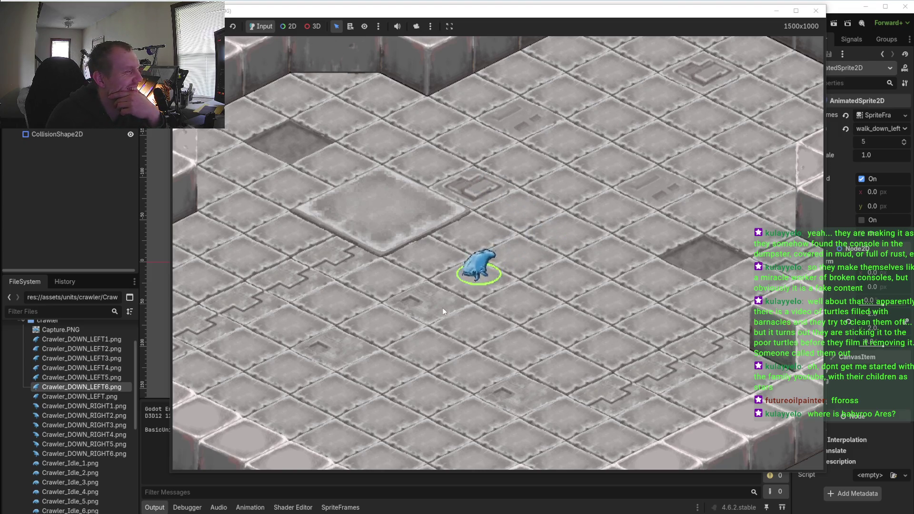
left_click(540, 325)
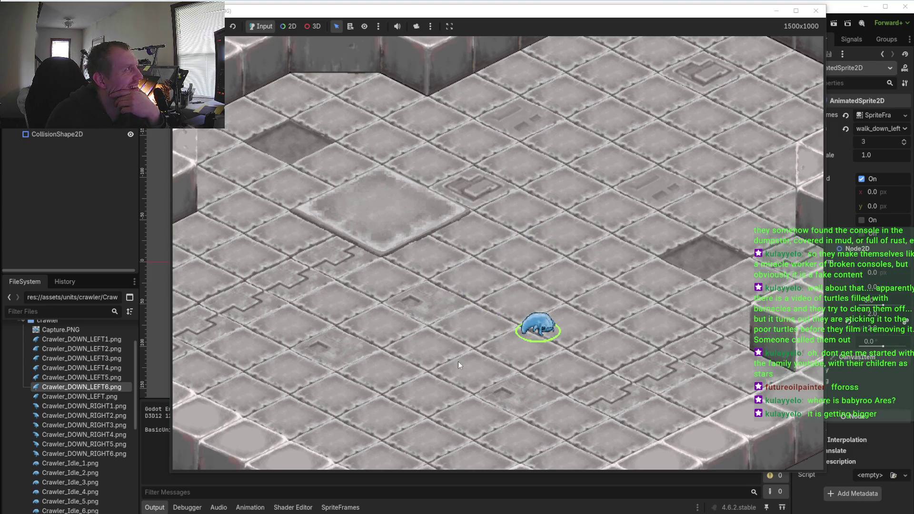
left_click(457, 292)
left_click(516, 212)
left_click(421, 168)
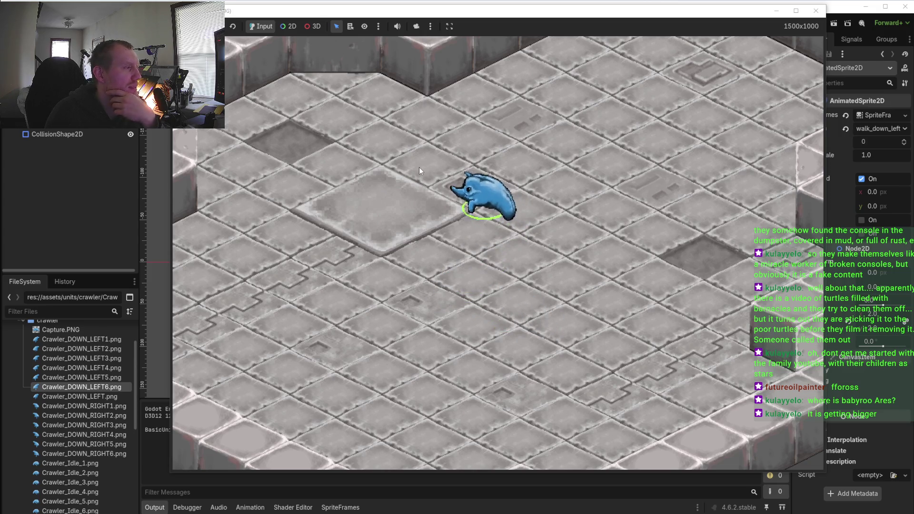
left_click(513, 138)
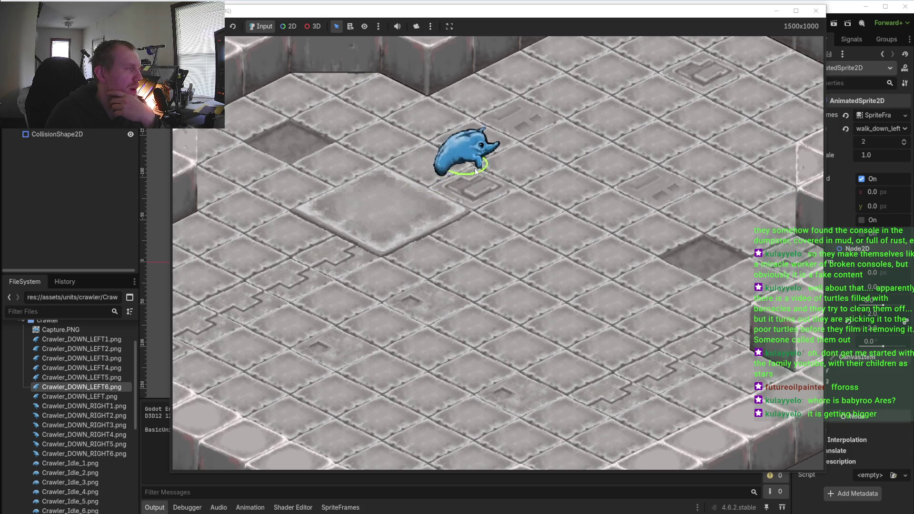
left_click(436, 208)
left_click(546, 250)
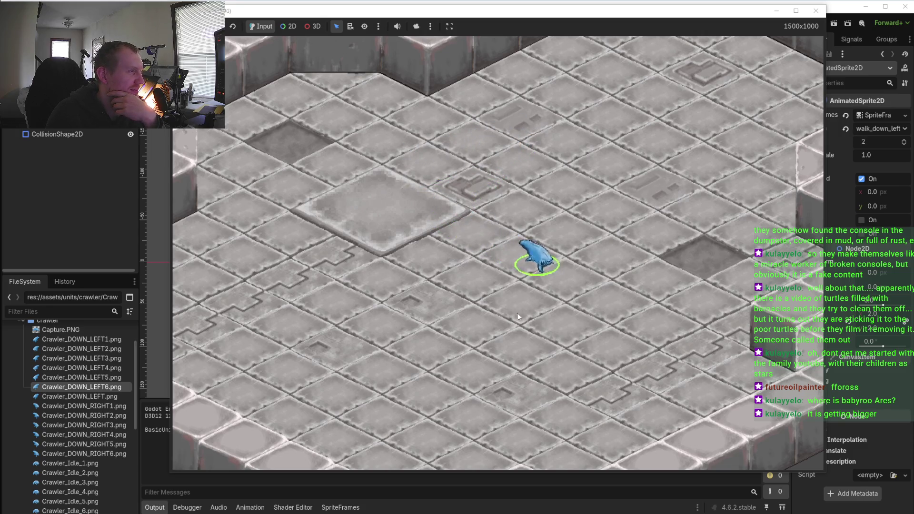
left_click(412, 332)
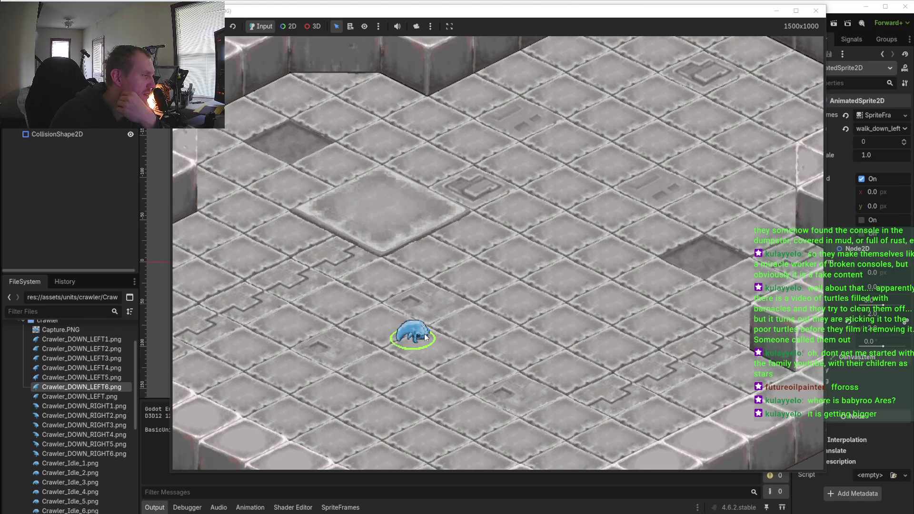
key("alt+Tab")
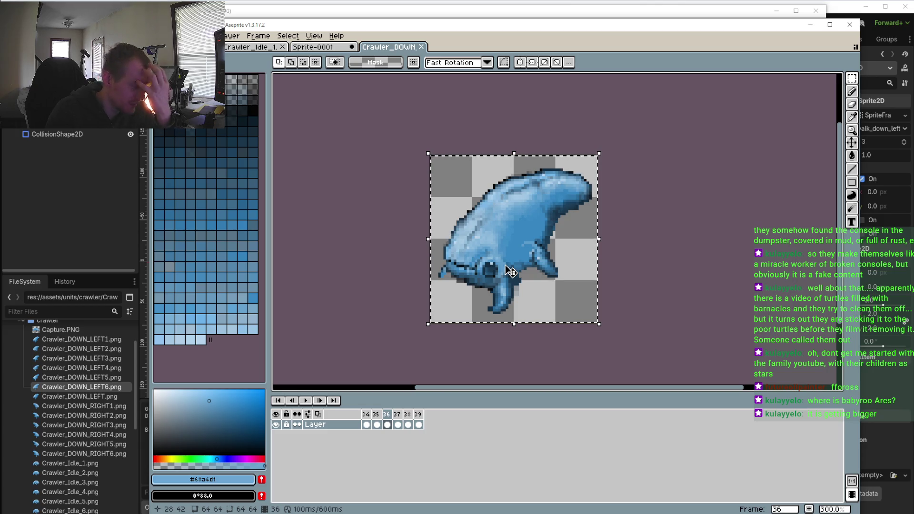
left_click(368, 416)
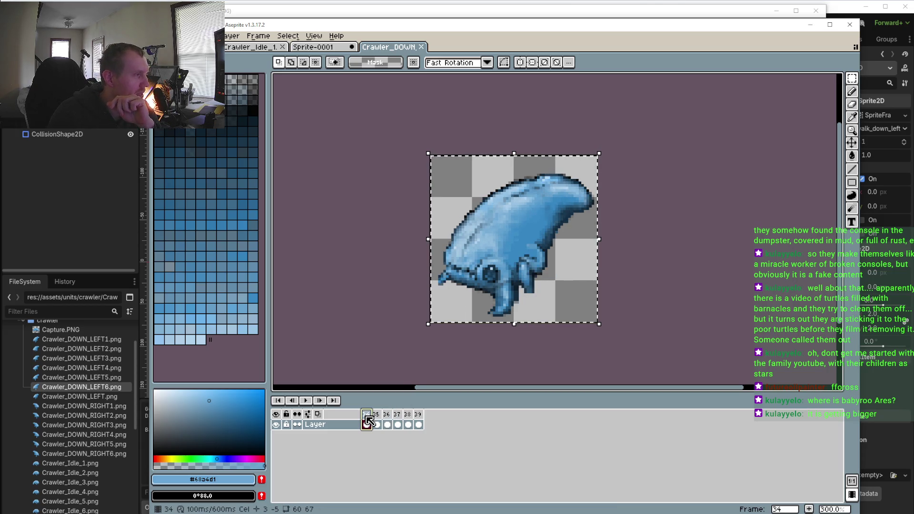
left_click(310, 49)
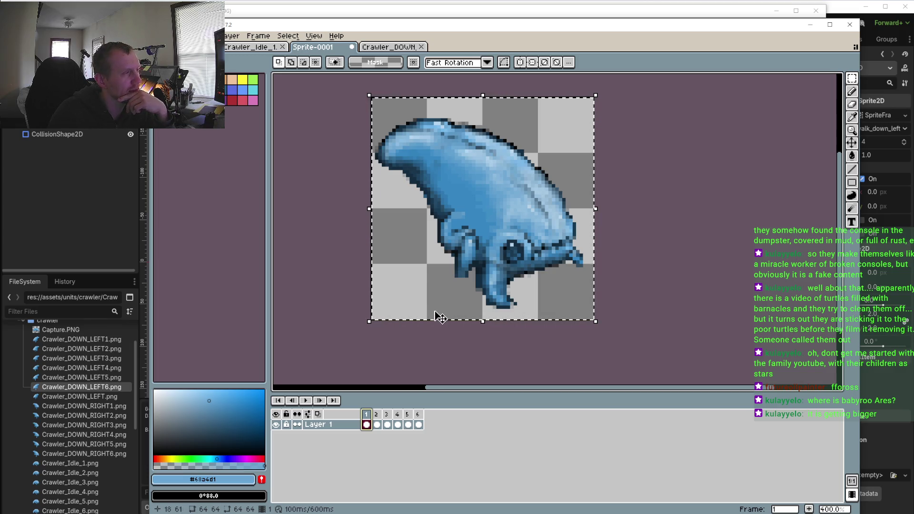
scroll(438, 320, "down", 1)
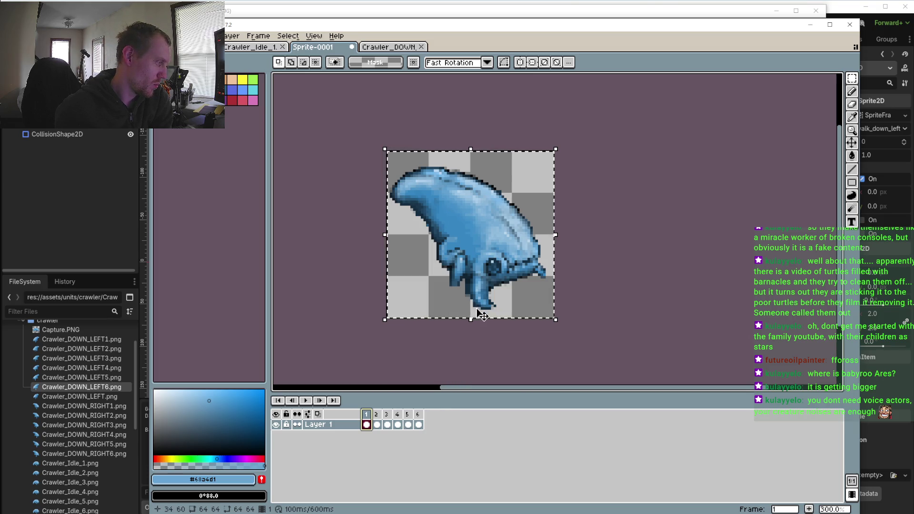
scroll(482, 315, "down", 2)
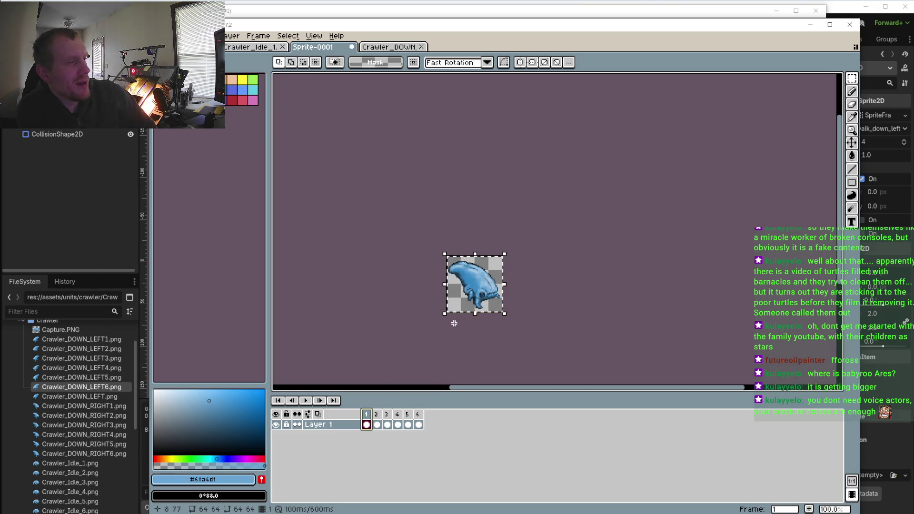
scroll(427, 271, "up", 3)
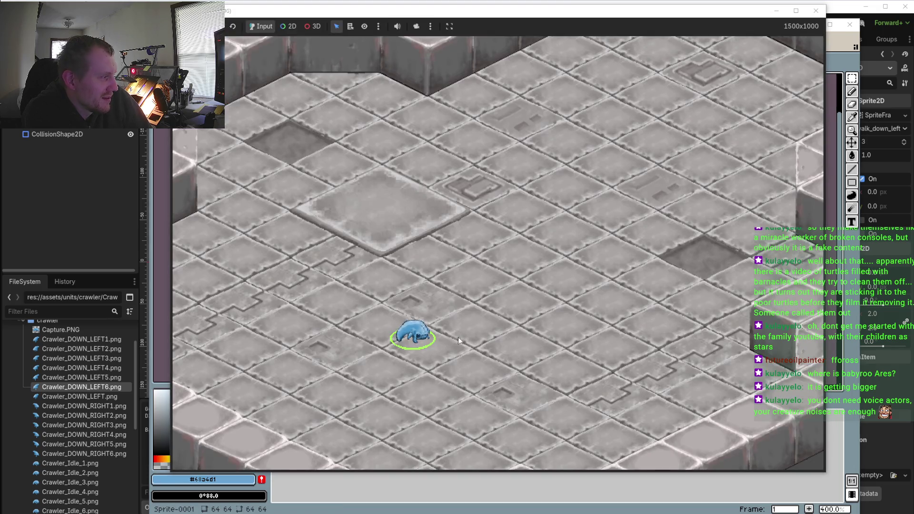
left_click(387, 364)
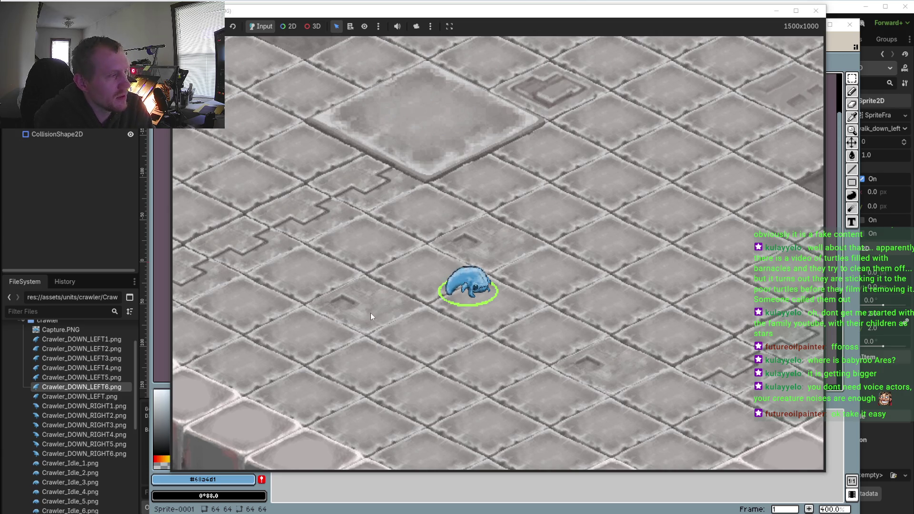
Walk the crawler down-left and down-right, then back up and up-right across the floor
left_click(413, 328)
left_click(516, 384)
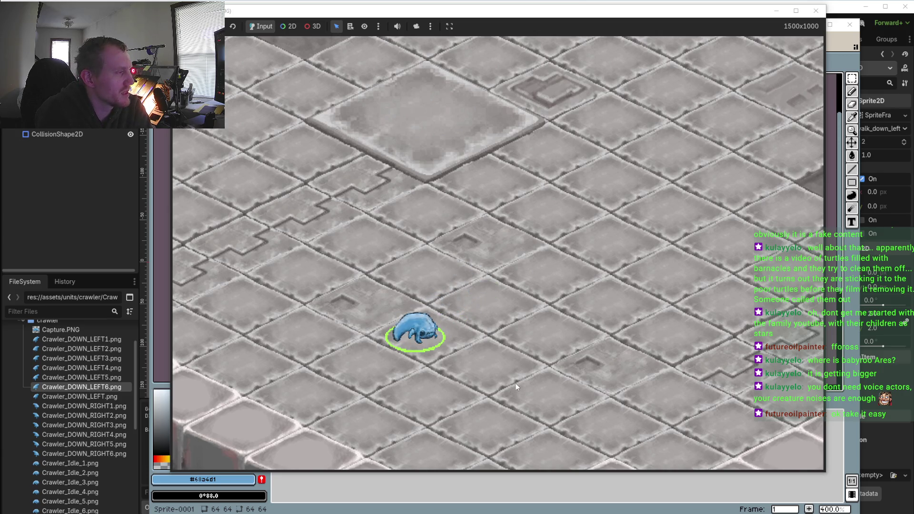
left_click(524, 267)
left_click(537, 219)
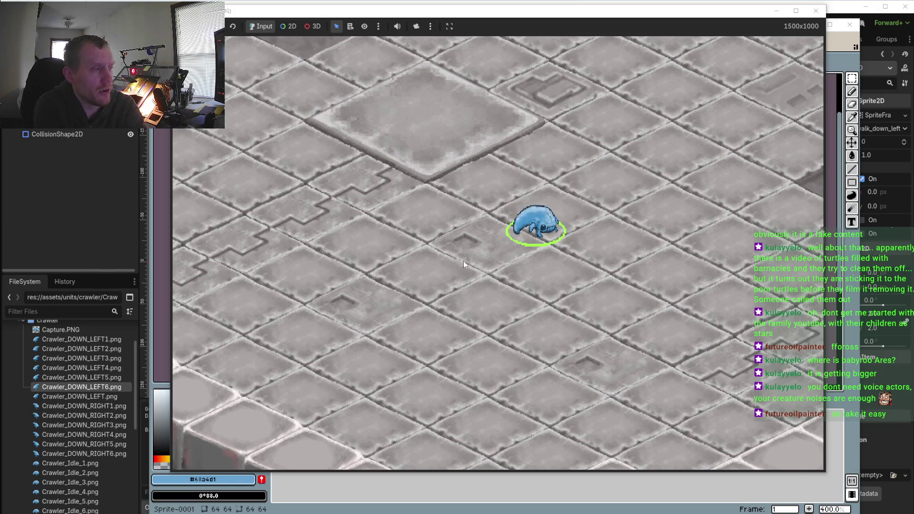
Right-click to march the crawler left, down-right, up-left, up-right and down-left across the floor
right_click(440, 284)
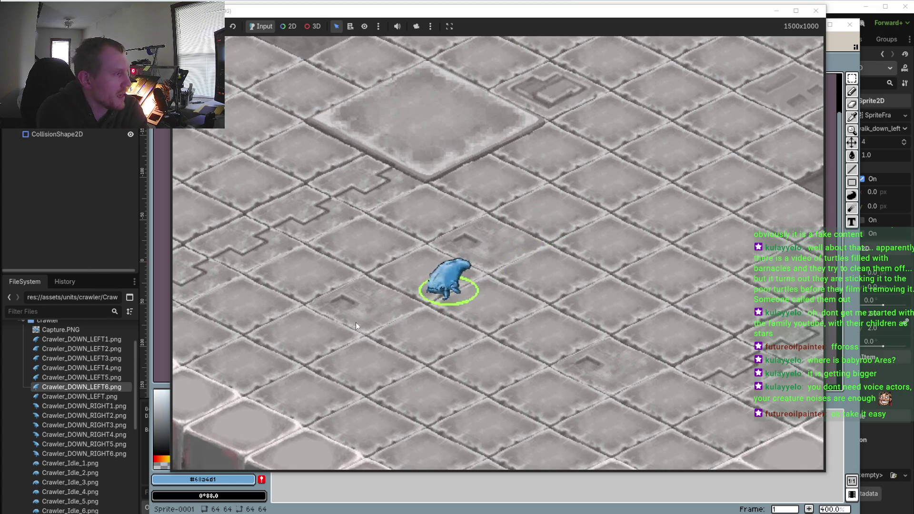
right_click(582, 388)
right_click(436, 181)
right_click(548, 124)
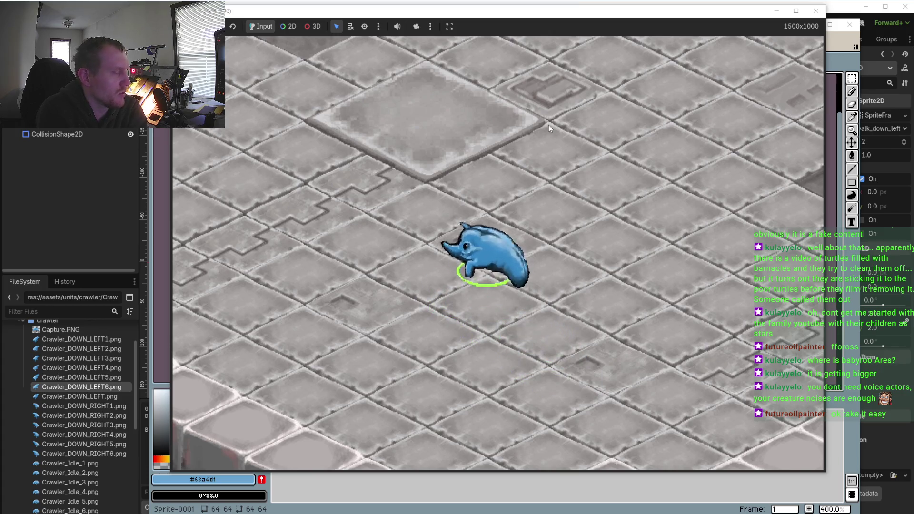
right_click(663, 147)
right_click(327, 324)
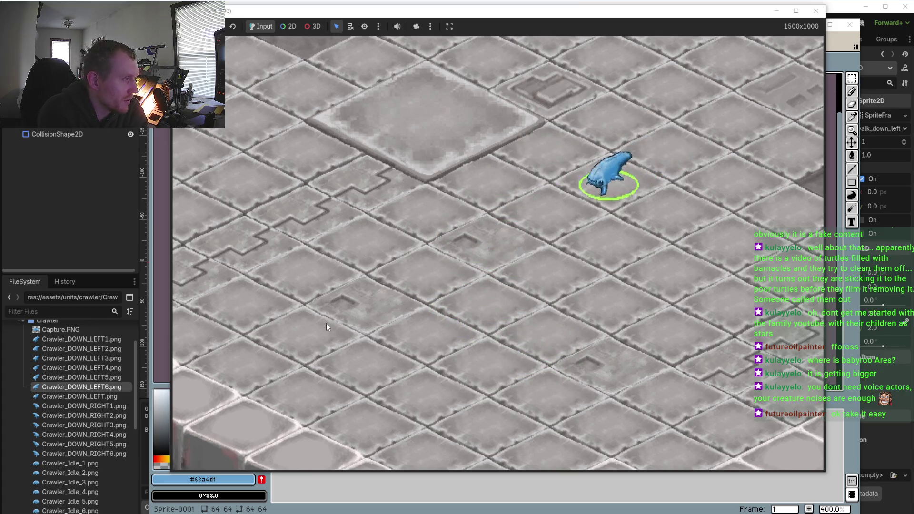
right_click(394, 170)
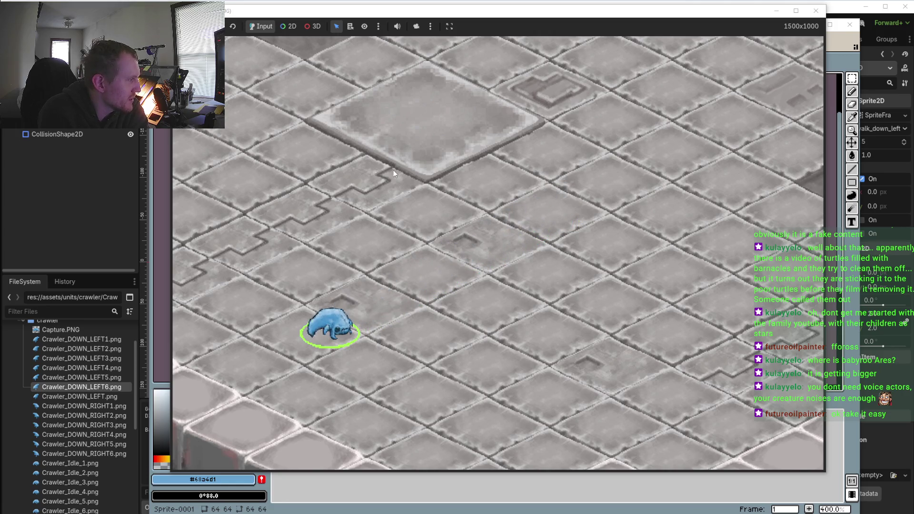
right_click(328, 151)
Keep reversing the crawler through every diagonal, finishing near the floor centre
right_click(598, 346)
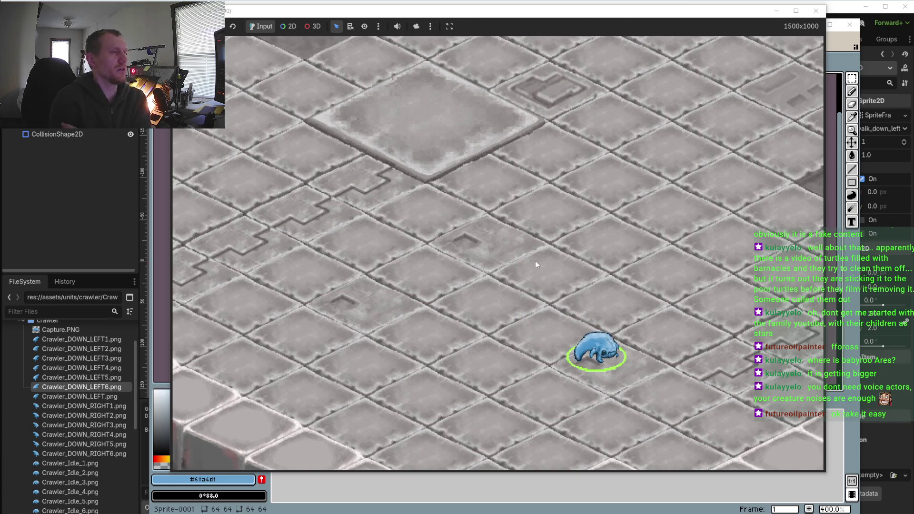
right_click(444, 130)
right_click(619, 118)
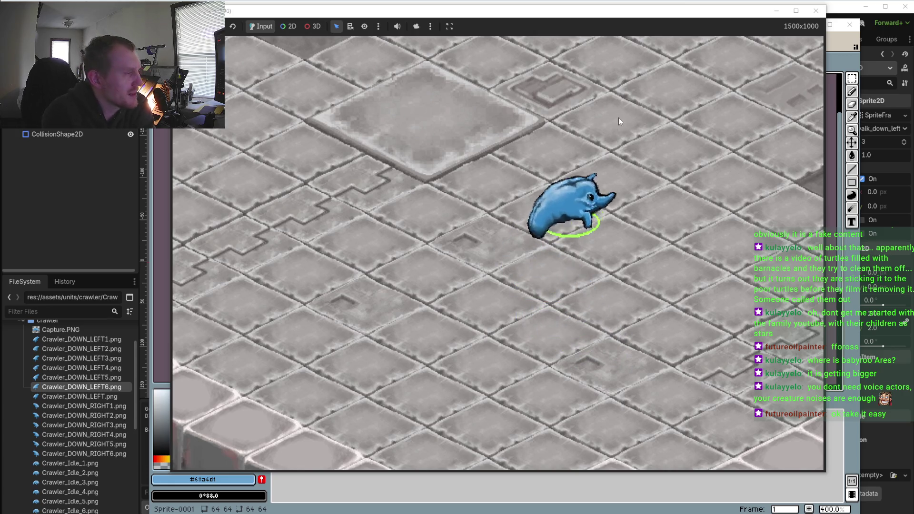
right_click(310, 287)
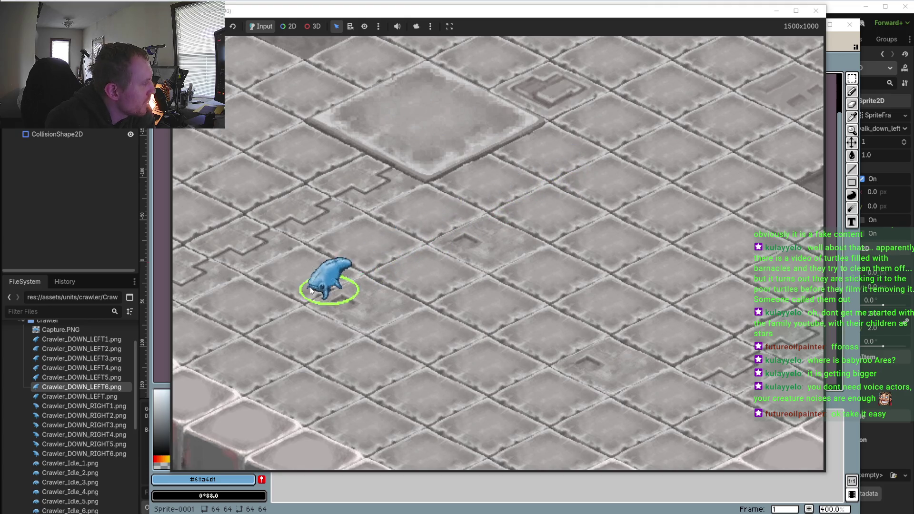
right_click(400, 230)
right_click(310, 167)
right_click(544, 328)
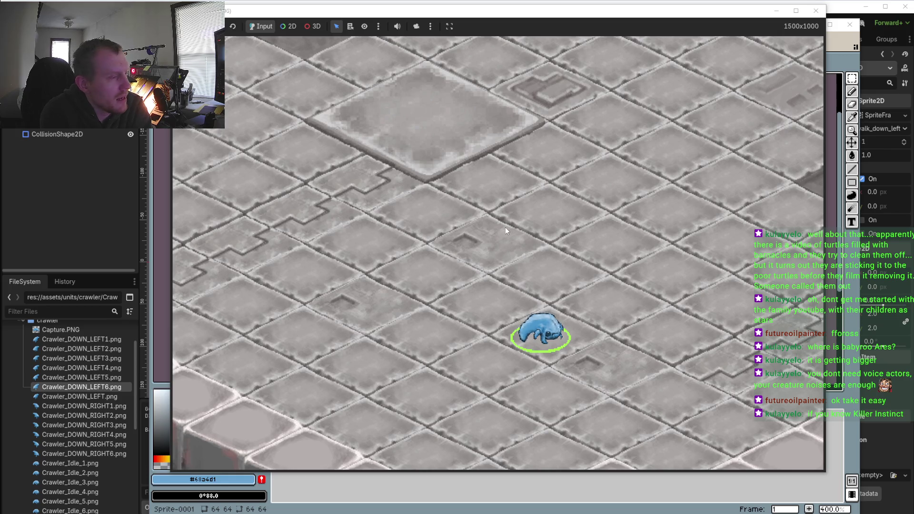
left_click(433, 265)
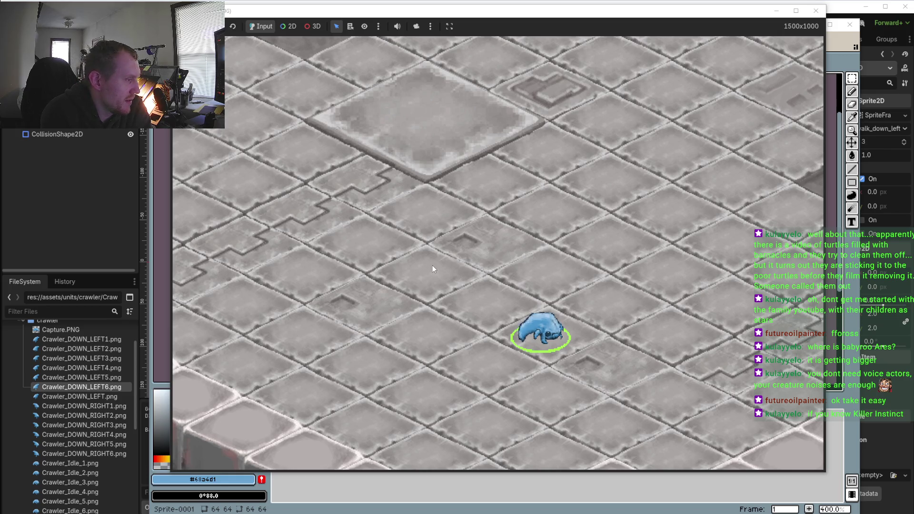
left_click(517, 208)
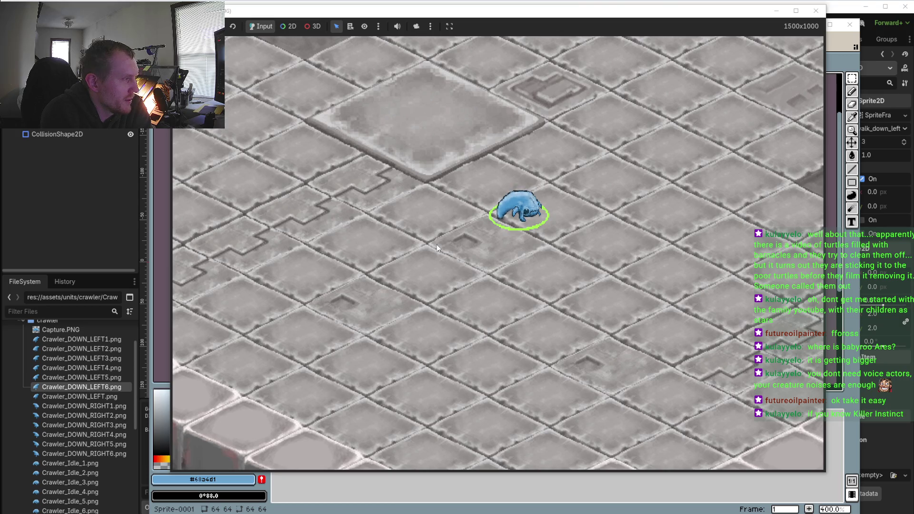